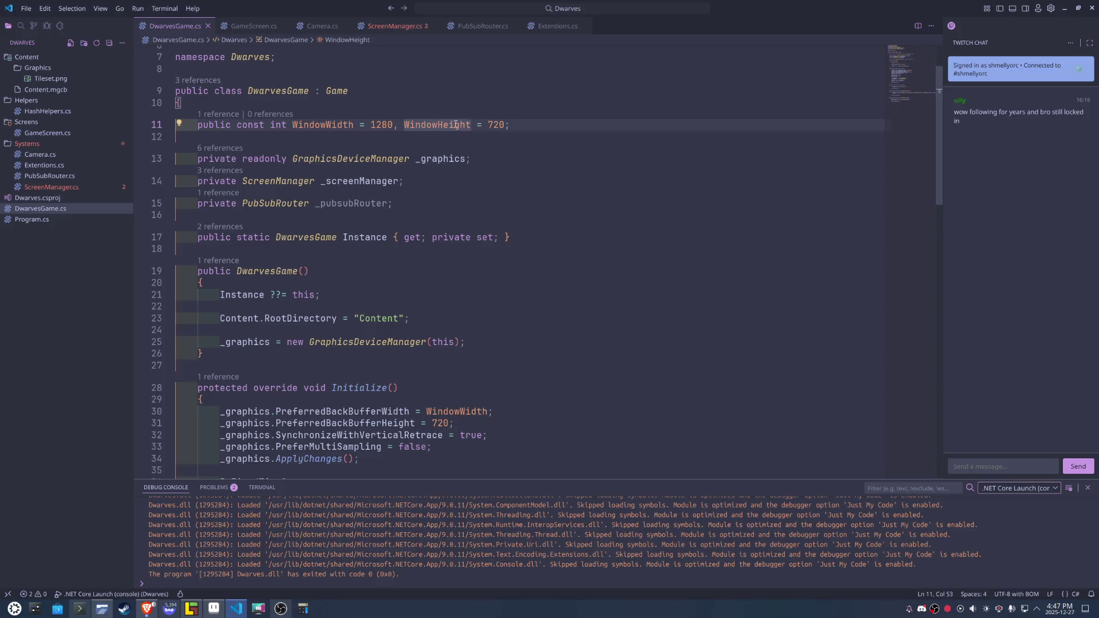
Replace 720 on line 31 with WindowHeight copied from line 11, then switch to ScreenManager.cs.
{"action": "double_click", "coordinate": [456, 124]}
{"action": "key", "text": "ctrl+c"}
{"action": "double_click", "coordinate": [439, 423]}
{"action": "key", "text": "ctrl+v"}
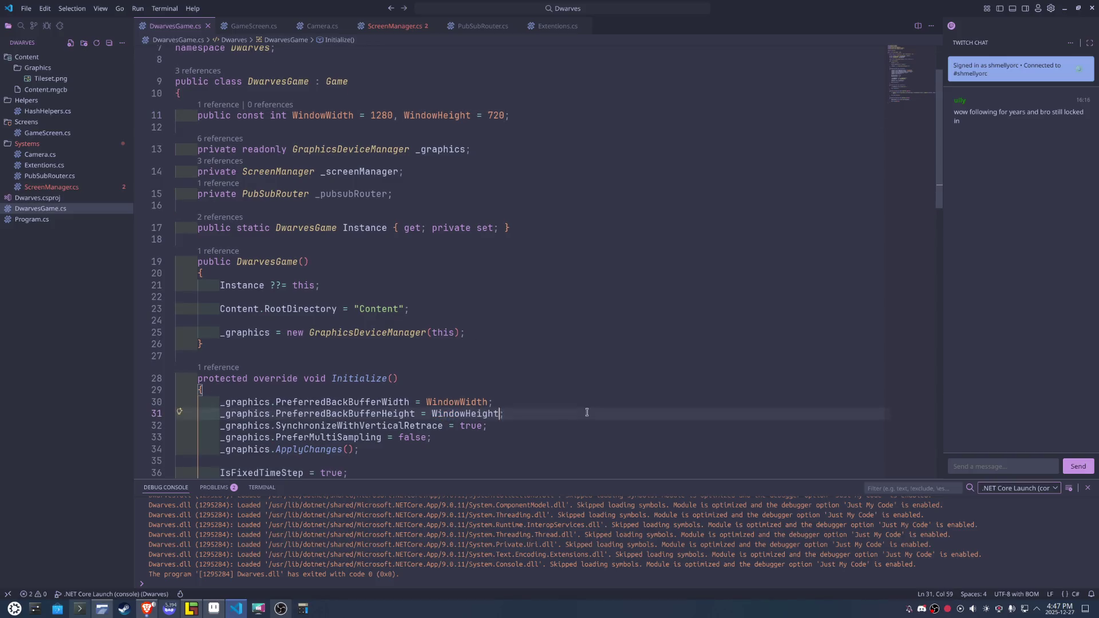
{"action": "key", "text": "End"}
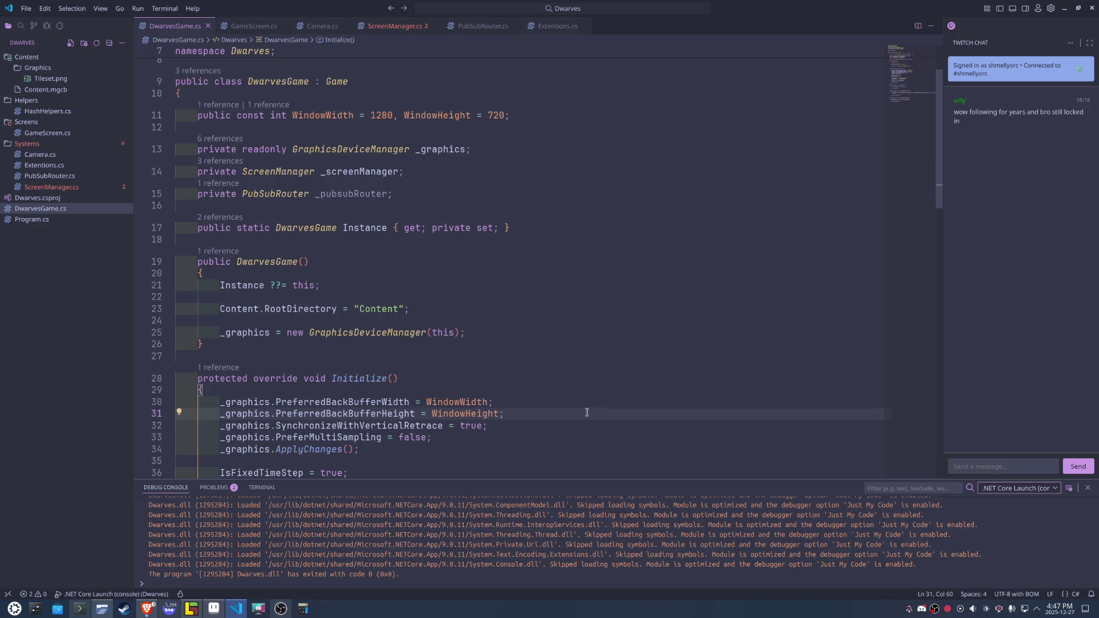
{"action": "left_click", "coordinate": [395, 26]}
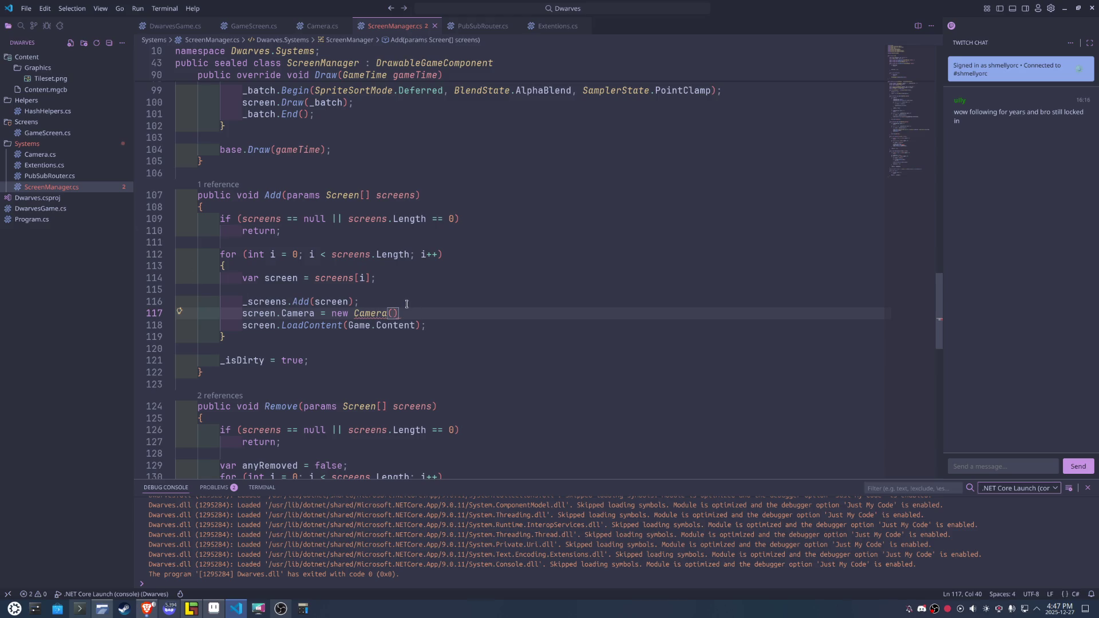
Go to the Camera constructor definition and delete its window parameter.
{"action": "key", "text": "F12"}
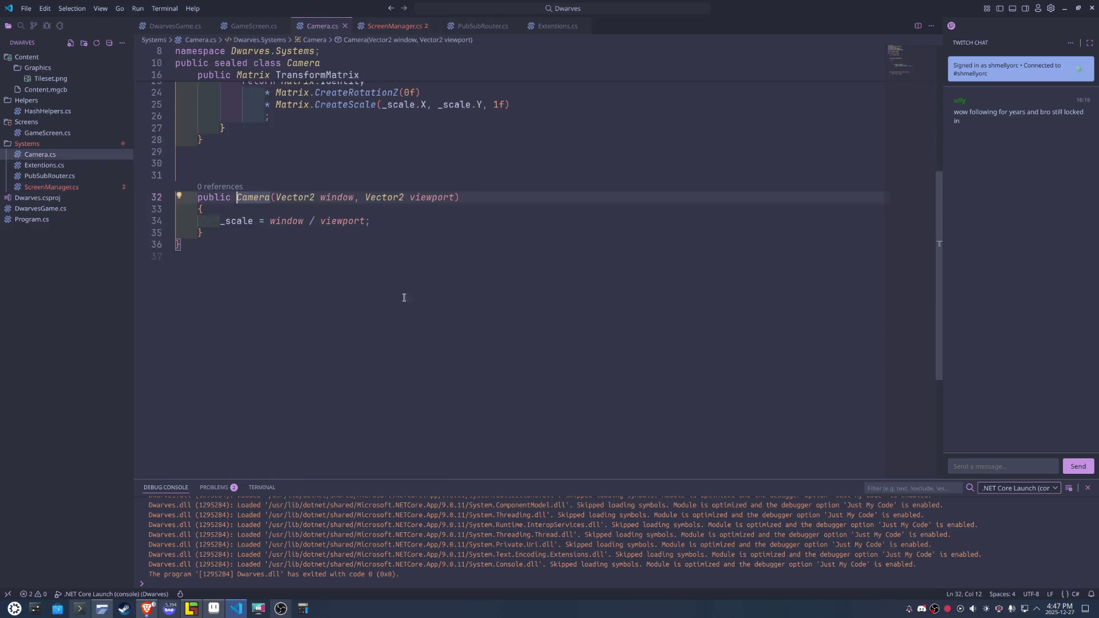
{"action": "left_click_drag", "start_coordinate": [365, 197], "coordinate": [276, 197]}
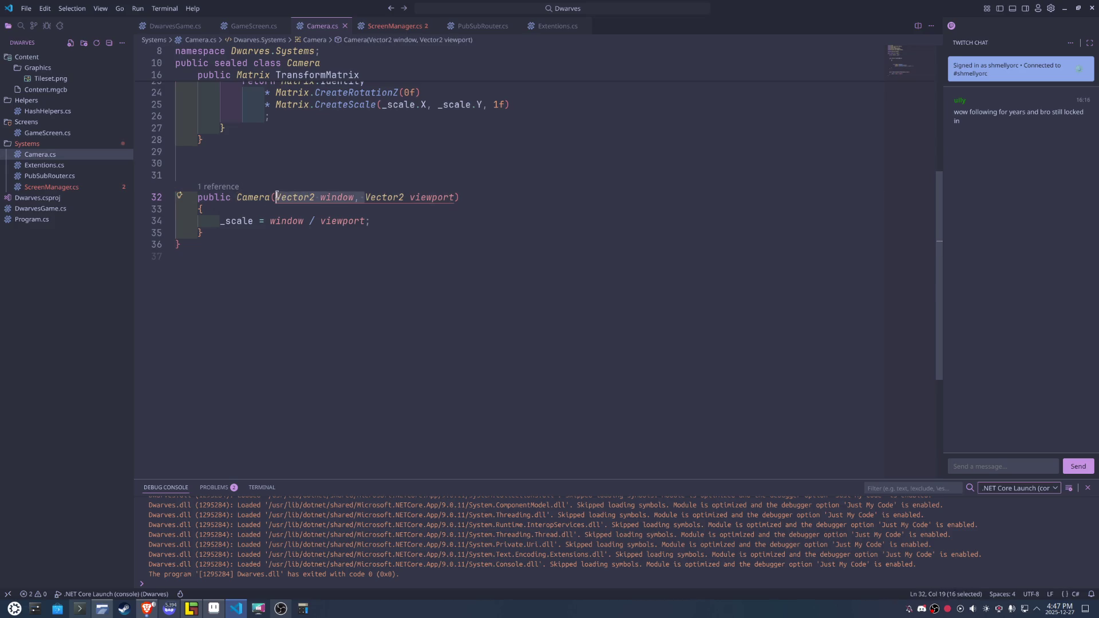
{"action": "key", "text": "BackSpace"}
Replace window on line 34 with new Vector2(DwarvesGame.WindowWidth, using IntelliSense.
{"action": "double_click", "coordinate": [276, 220]}
{"action": "type", "text": "new "}
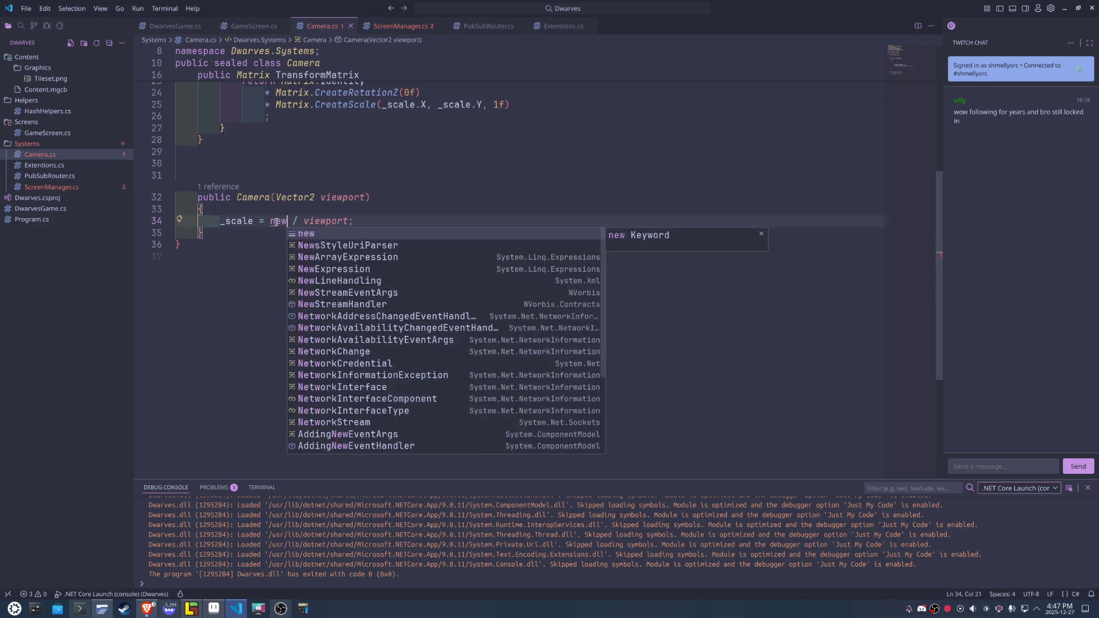
{"action": "type", "text": "ve"}
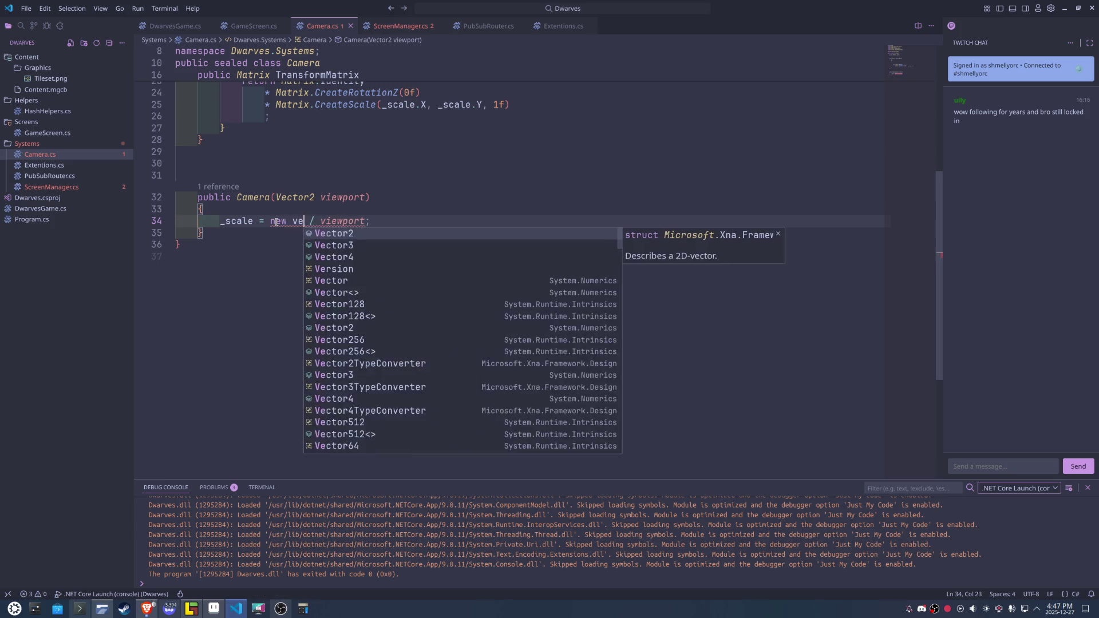
{"action": "key", "text": "Tab"}
{"action": "type", "text": "("}
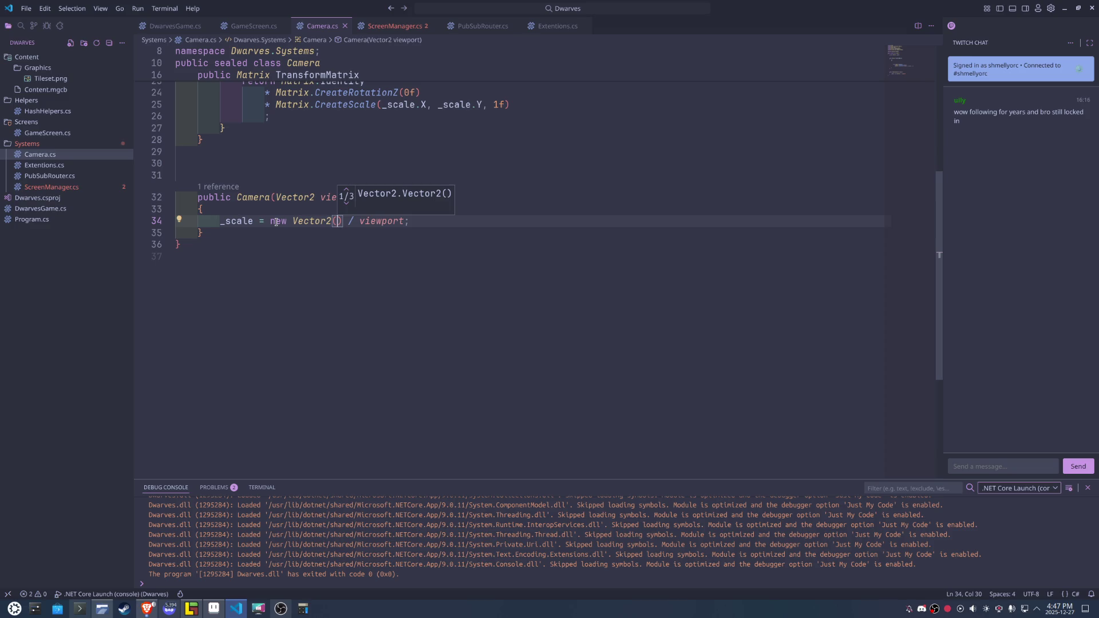
{"action": "type", "text": "Dw"}
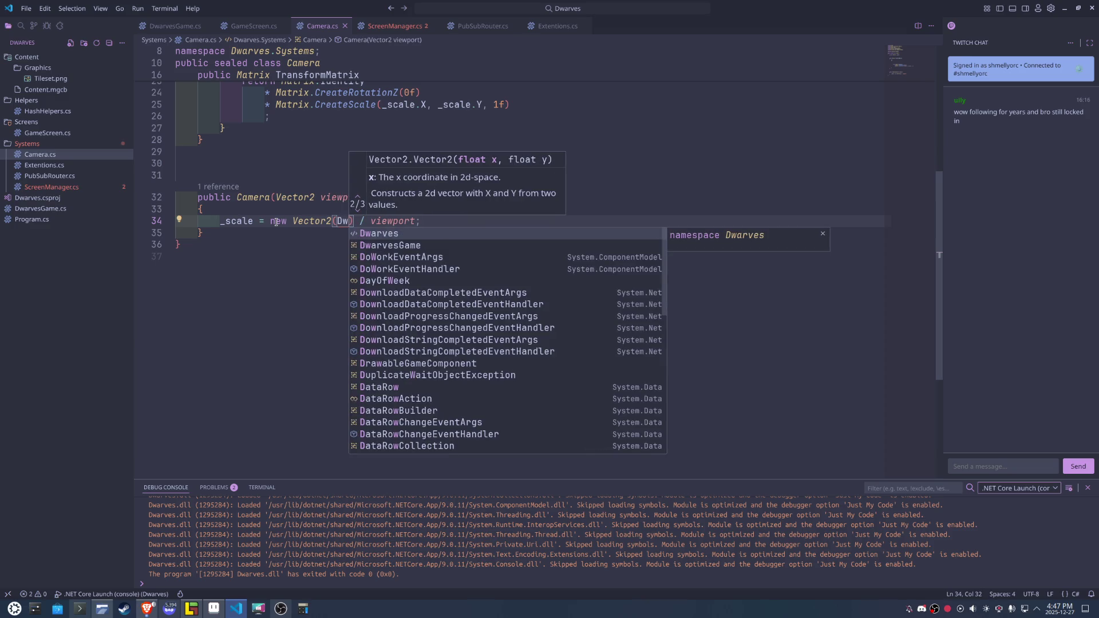
{"action": "key", "text": "Down"}
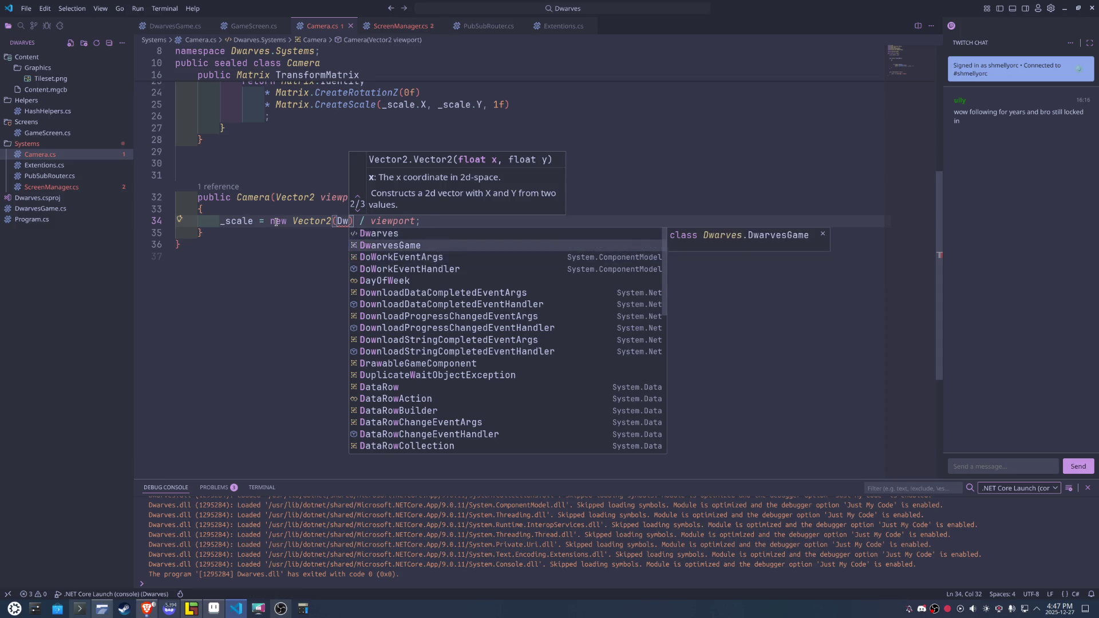
{"action": "key", "text": "Tab"}
{"action": "type", "text": "."}
{"action": "key", "text": "Down"}
{"action": "key", "text": "Down"}
{"action": "key", "text": "Down"}
{"action": "key", "text": "Down"}
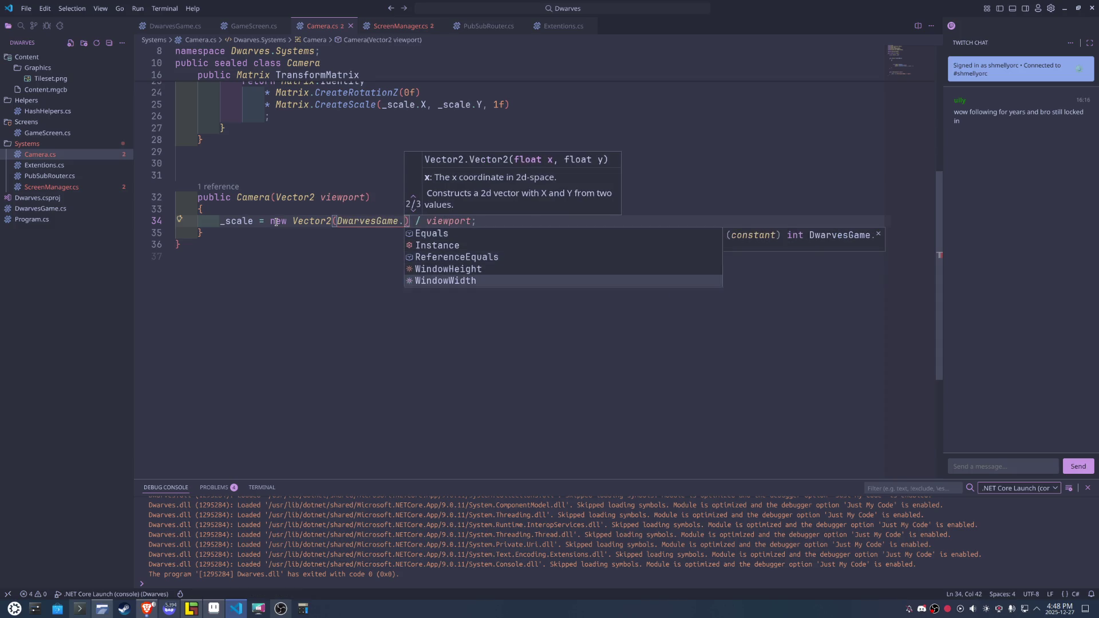
{"action": "key", "text": "Tab"}
Complete the Vector2's second argument as DwarvesGame.WindowHeight.
{"action": "type", "text": ", "}
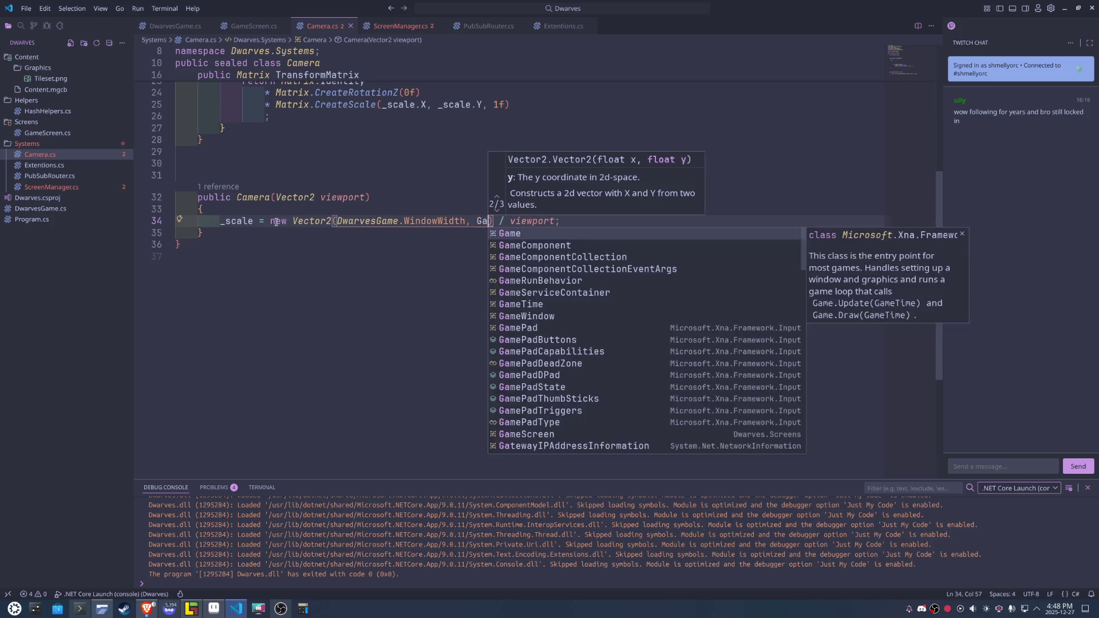
{"action": "type", "text": "dw"}
{"action": "key", "text": "Down"}
{"action": "key", "text": "Tab"}
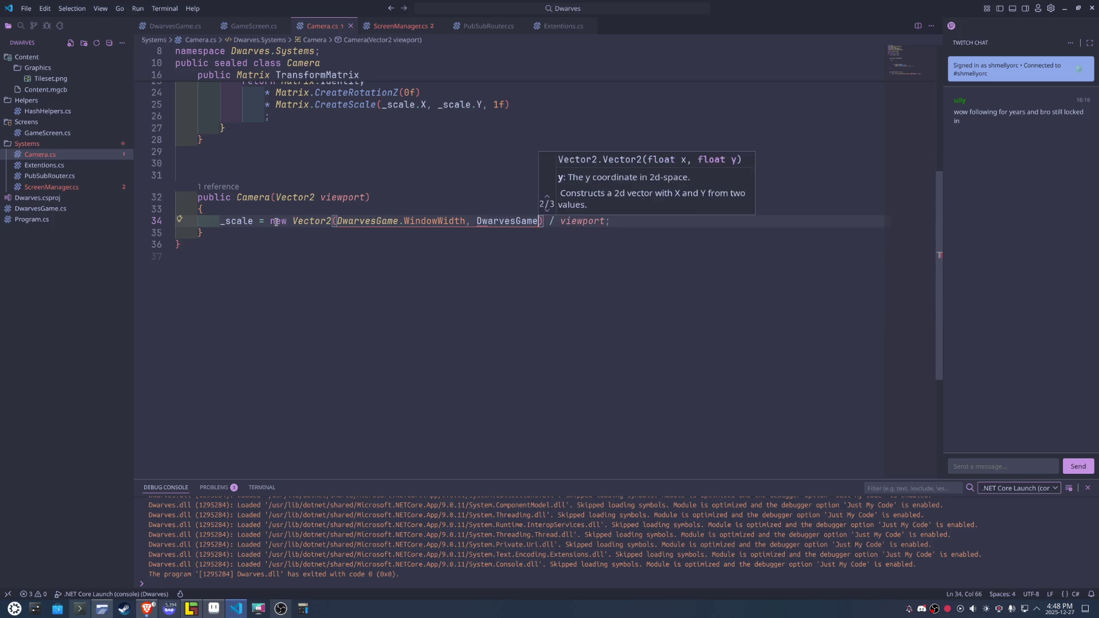
{"action": "type", "text": "."}
{"action": "key", "text": "Down"}
{"action": "key", "text": "Down"}
{"action": "key", "text": "Down"}
{"action": "key", "text": "Tab"}
{"action": "key", "text": "End"}
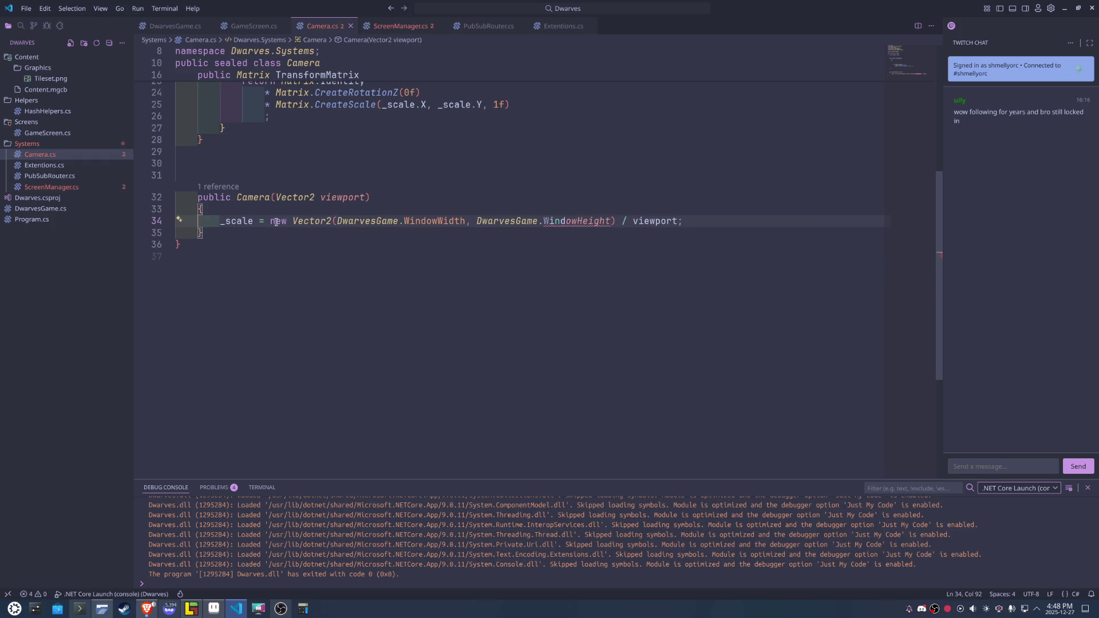
Add an empty line below the _scale assignment and review the new Vector2 expression.
{"action": "key", "text": "Return"}
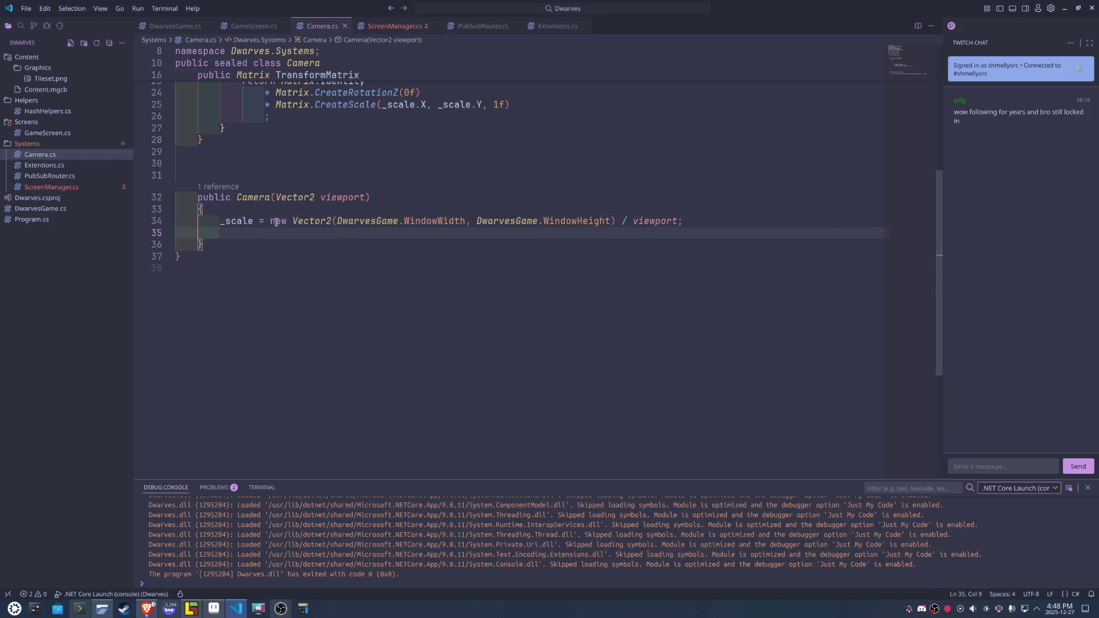
{"action": "key", "text": "Up"}
{"action": "key", "text": "ctrl+Right"}
{"action": "left_click", "coordinate": [277, 222]}
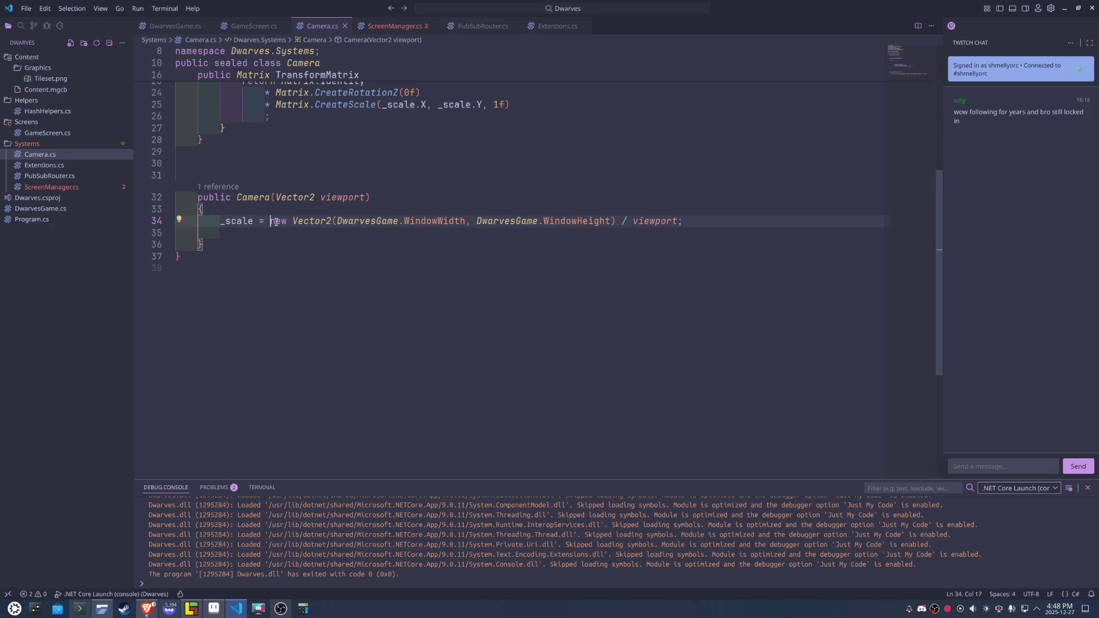
{"action": "key", "text": "ctrl+shift+Right"}
{"action": "key", "text": "ctrl+shift+Right"}
{"action": "key", "text": "ctrl+shift+Right"}
{"action": "key", "text": "ctrl+shift+Right"}
{"action": "key", "text": "ctrl+shift+Right"}
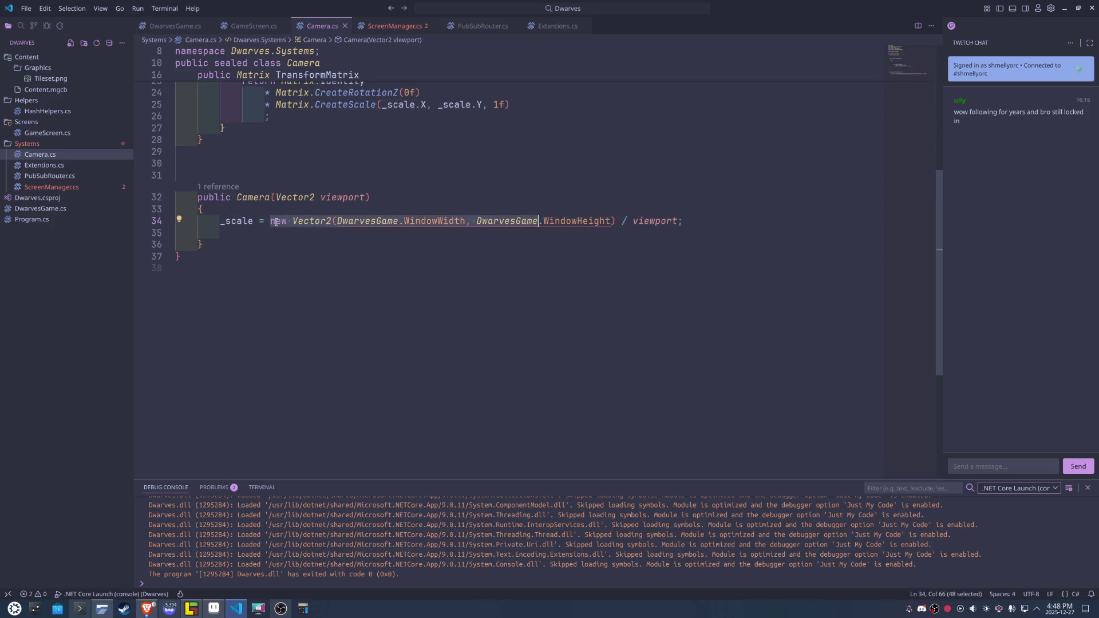
{"action": "key", "text": "ctrl+shift+Right"}
{"action": "key", "text": "ctrl+shift+Right"}
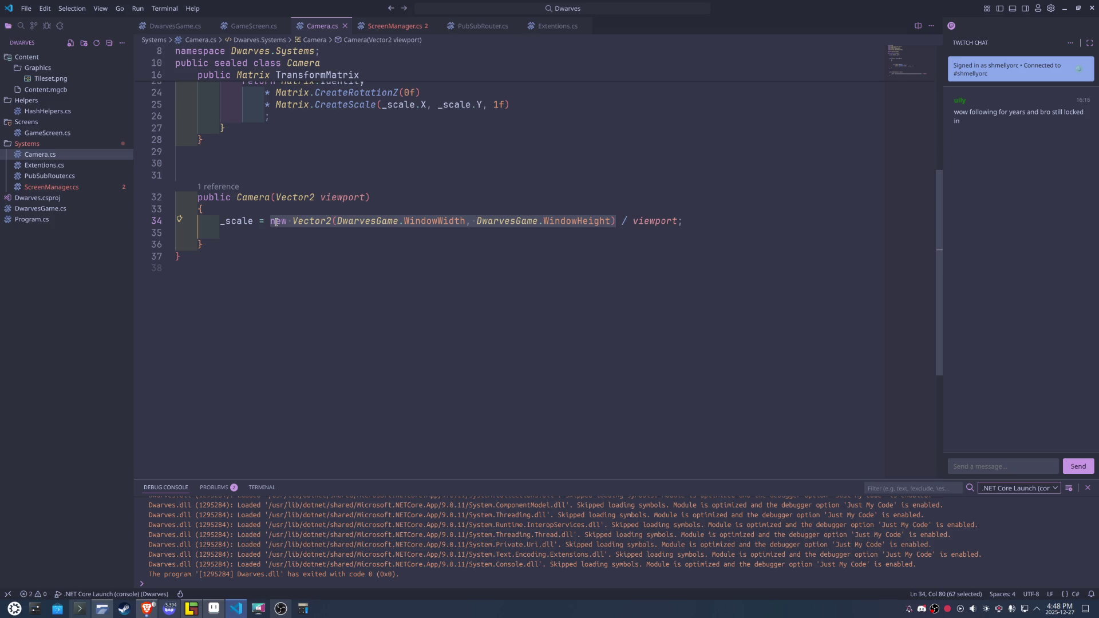
{"action": "key", "text": "Up"}
{"action": "key", "text": "Down"}
{"action": "key", "text": "Down"}
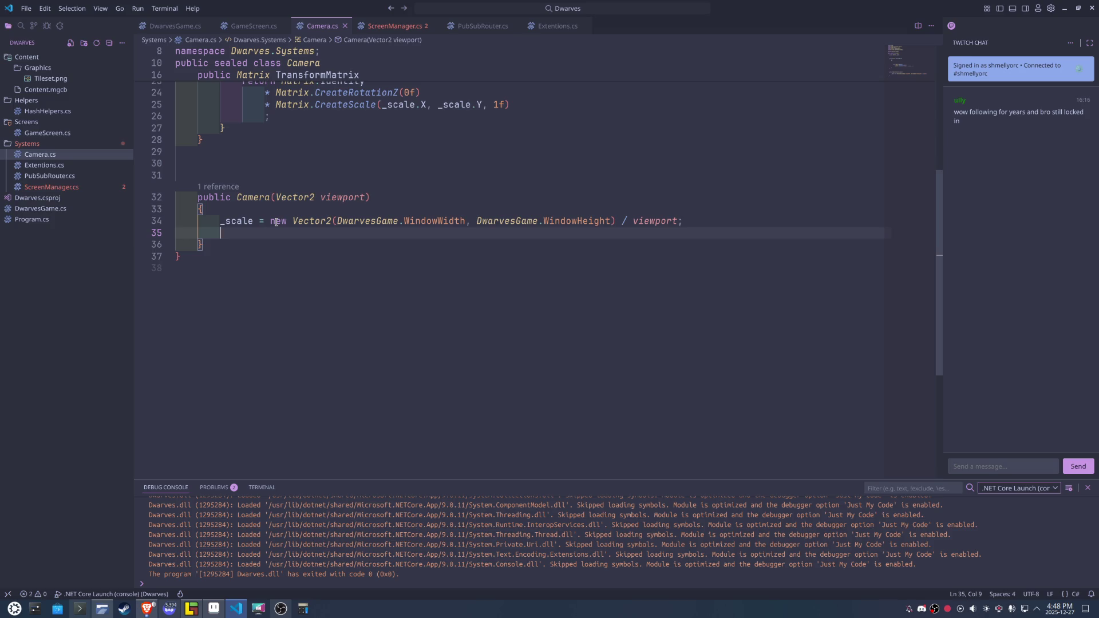
{"action": "scroll", "coordinate": [276, 222], "scroll_direction": "up", "scroll_amount": 5}
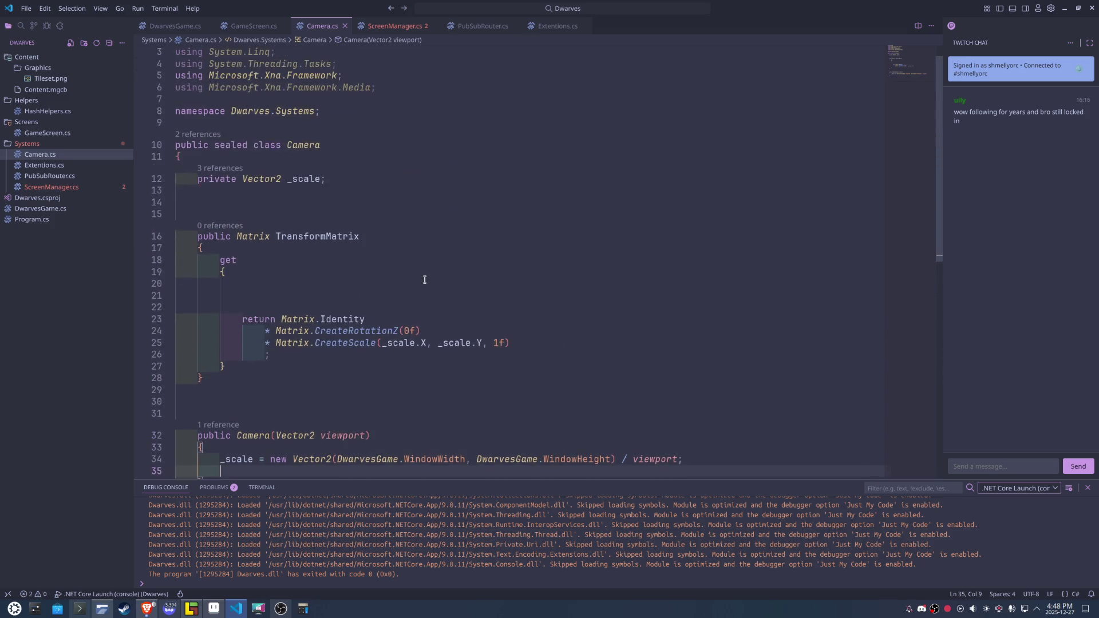
{"action": "scroll", "coordinate": [392, 267], "scroll_direction": "down", "scroll_amount": 2}
Back in ScreenManager.cs, make the camera call Camera(320, 180) and inspect its constructor.
{"action": "key", "text": "ctrl+Tab"}
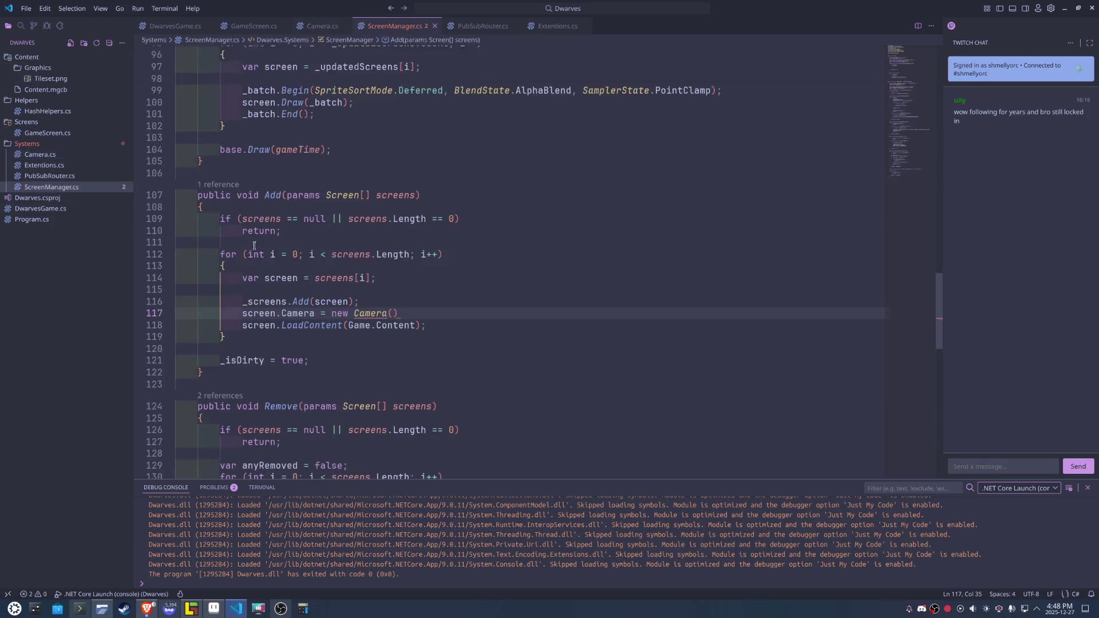
{"action": "type", "text": "320, "}
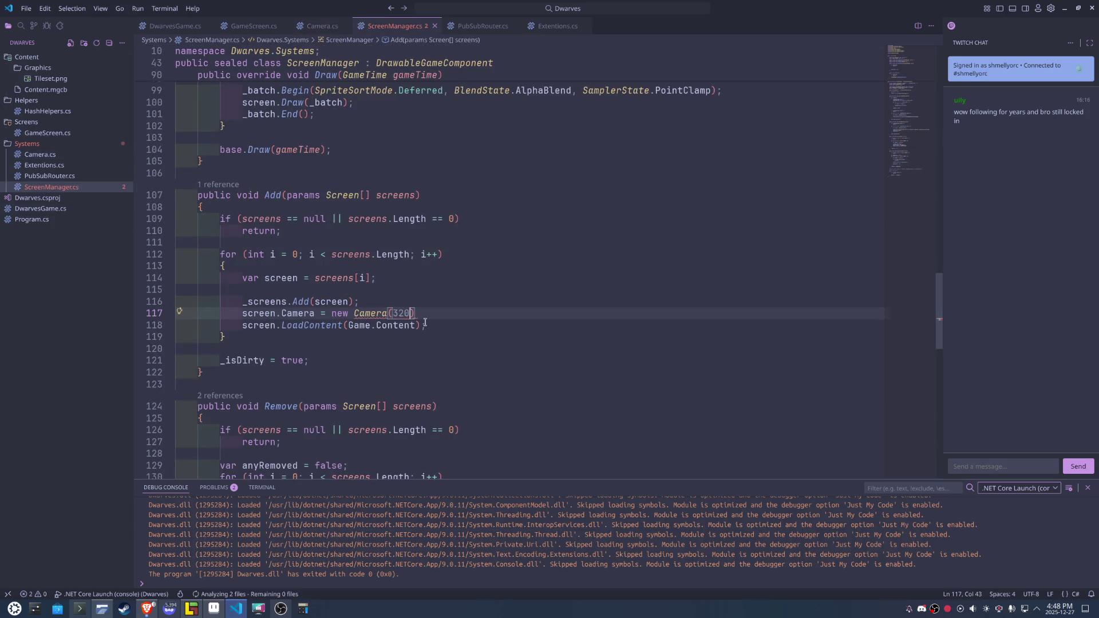
{"action": "type", "text": " 180"}
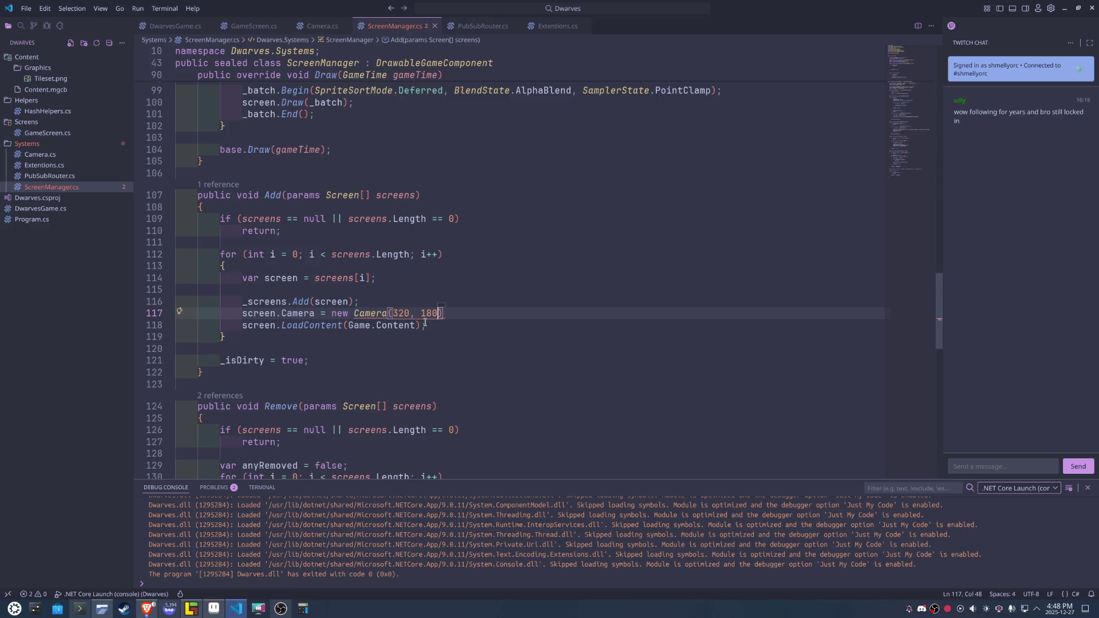
{"action": "type", "text": ");"}
{"action": "left_click", "coordinate": [618, 342]}
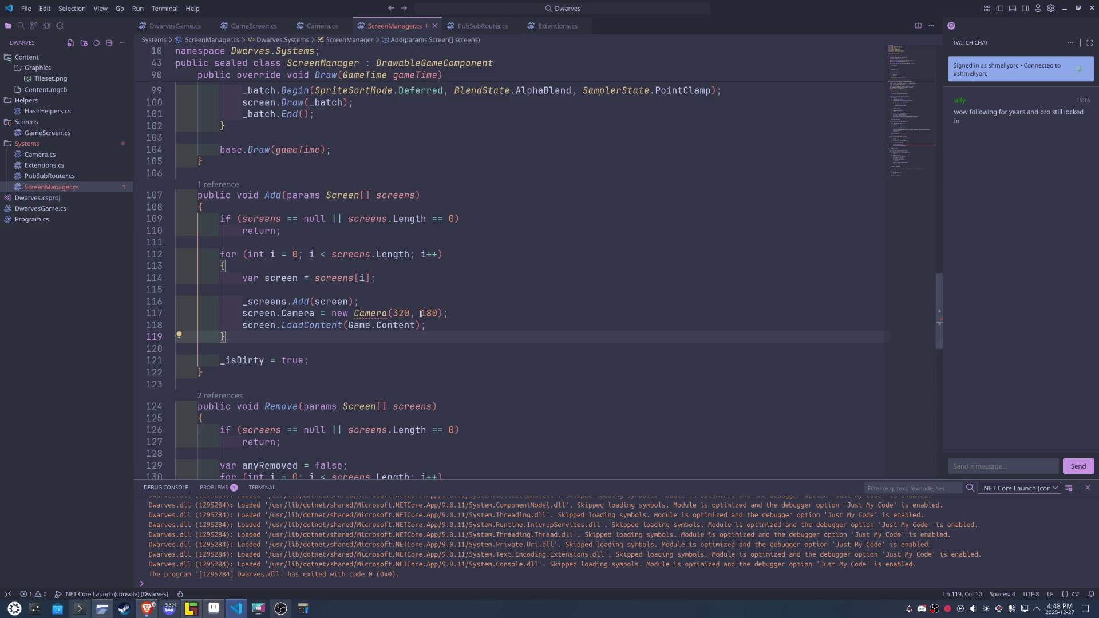
{"action": "left_click", "coordinate": [371, 314], "text": "ctrl"}
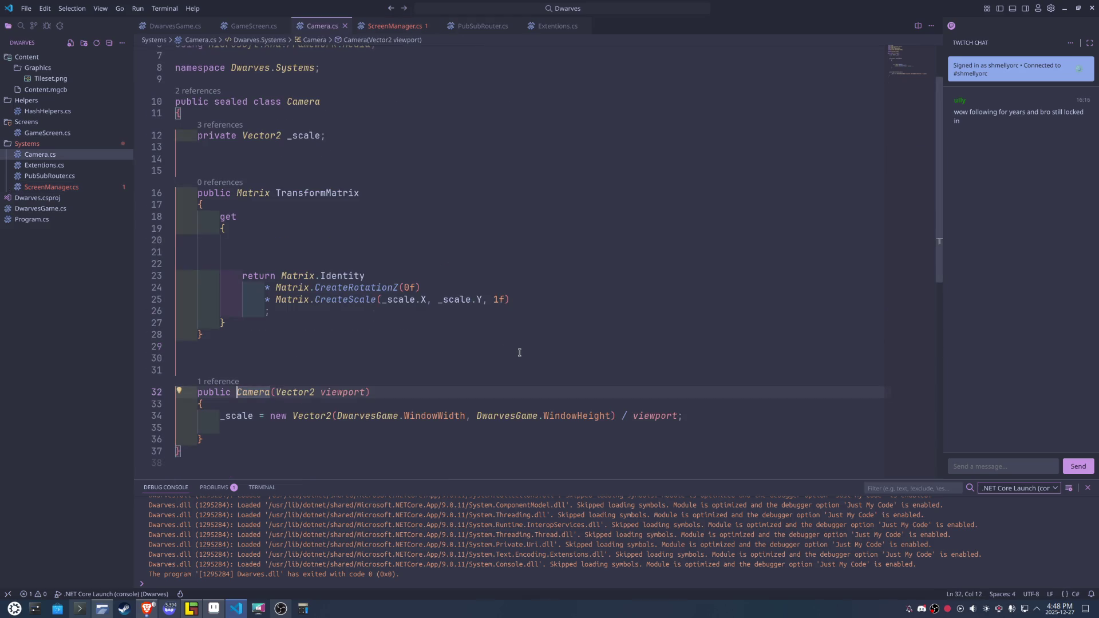
Close Camera.cs and change the call to new Camera(new(320, 180)).
{"action": "left_click", "coordinate": [344, 26]}
{"action": "key", "text": "Down"}
{"action": "key", "text": "Down"}
{"action": "key", "text": "Down"}
{"action": "left_click_drag", "start_coordinate": [393, 313], "coordinate": [418, 313]}
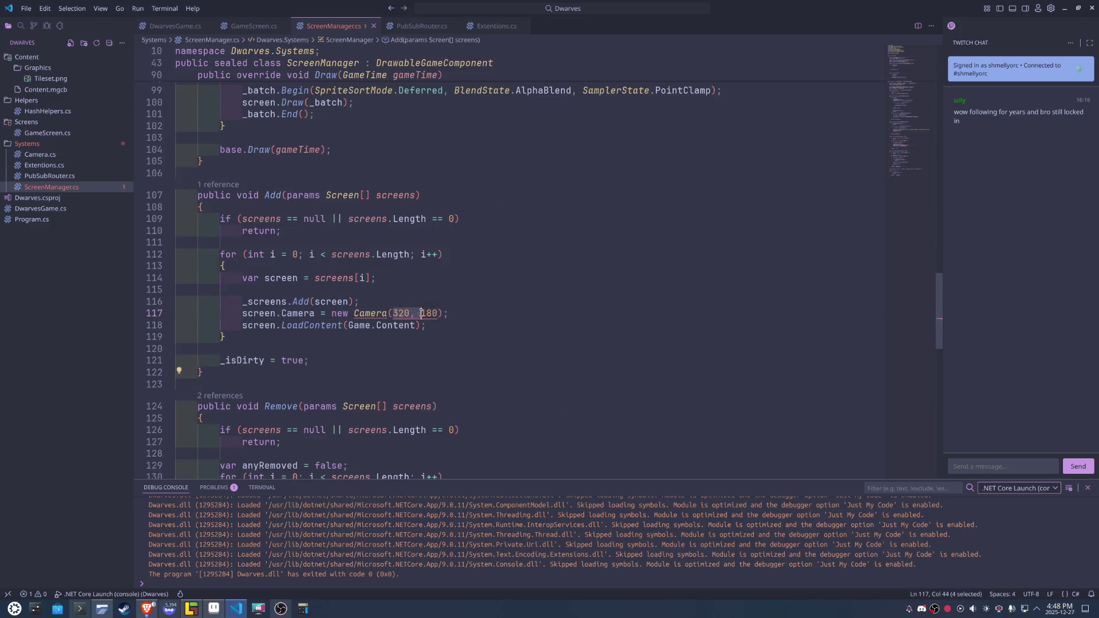
{"action": "key", "text": "BackSpace"}
{"action": "type", "text": "new(320, 180"}
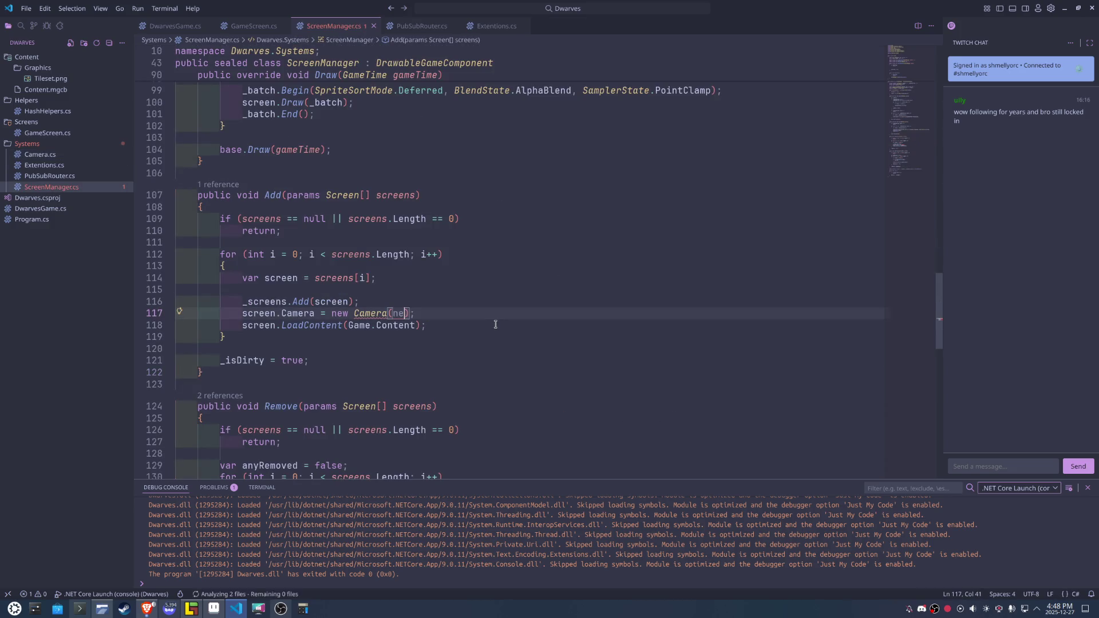
{"action": "left_click", "coordinate": [518, 369]}
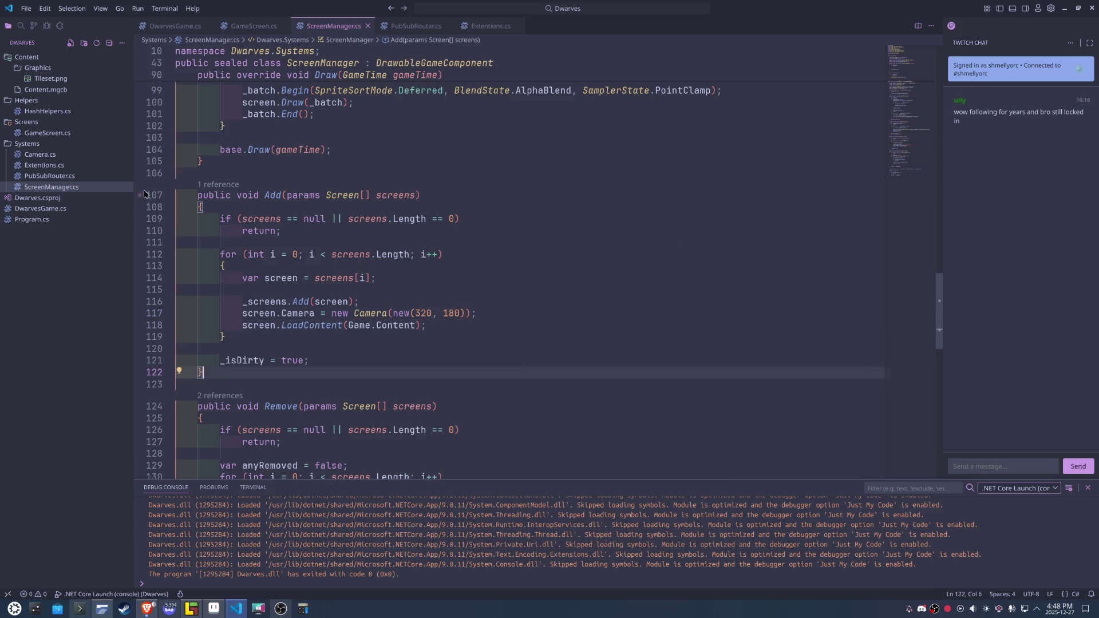
In the Draw method, break the _batch.Begin call after PointClamp.
{"action": "scroll", "coordinate": [544, 366], "scroll_direction": "down", "scroll_amount": 2}
{"action": "scroll", "coordinate": [584, 364], "scroll_direction": "down", "scroll_amount": 2}
{"action": "scroll", "coordinate": [621, 362], "scroll_direction": "down", "scroll_amount": 2}
{"action": "scroll", "coordinate": [621, 361], "scroll_direction": "down", "scroll_amount": 3}
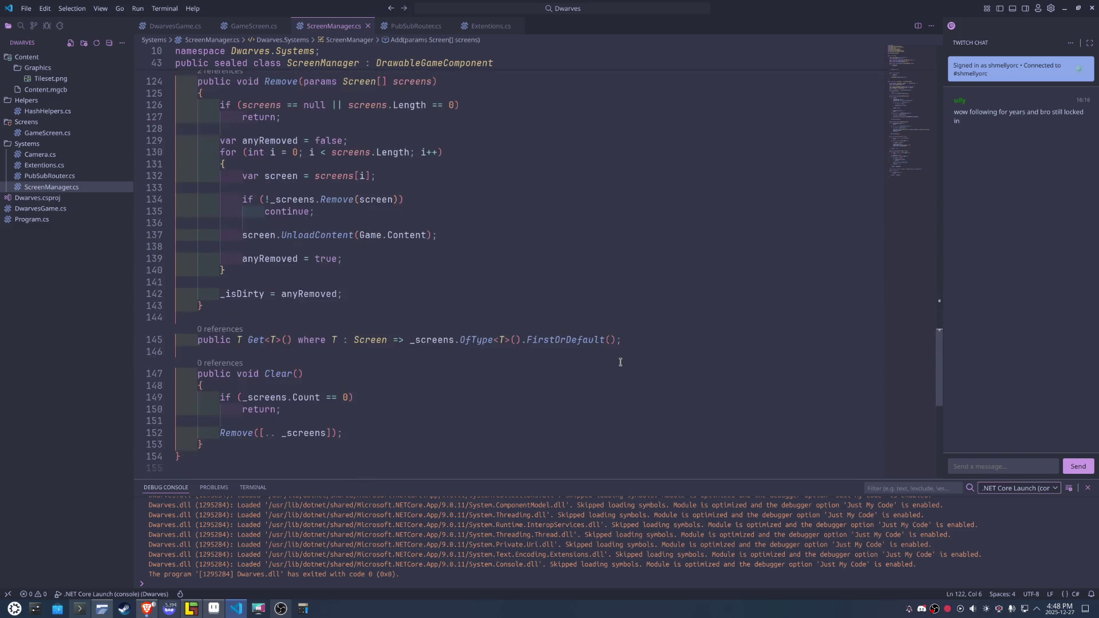
{"action": "scroll", "coordinate": [620, 362], "scroll_direction": "up", "scroll_amount": 1}
{"action": "scroll", "coordinate": [621, 362], "scroll_direction": "up", "scroll_amount": 5}
{"action": "scroll", "coordinate": [620, 362], "scroll_direction": "up", "scroll_amount": 2}
{"action": "scroll", "coordinate": [620, 361], "scroll_direction": "up", "scroll_amount": 4}
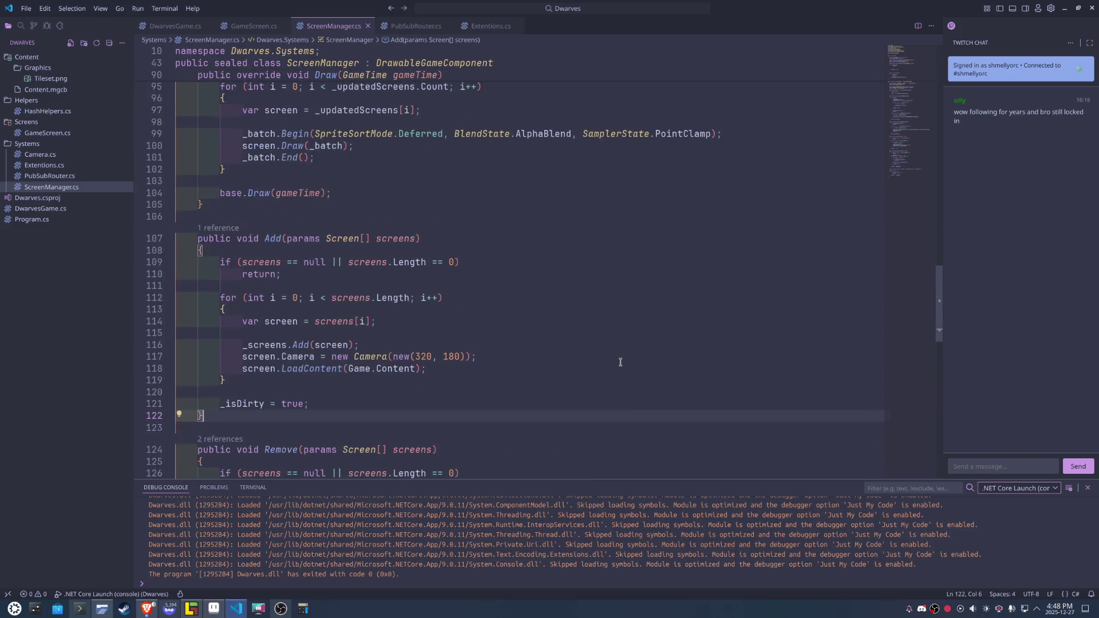
{"action": "scroll", "coordinate": [620, 362], "scroll_direction": "up", "scroll_amount": 1}
{"action": "scroll", "coordinate": [620, 362], "scroll_direction": "up", "scroll_amount": 3}
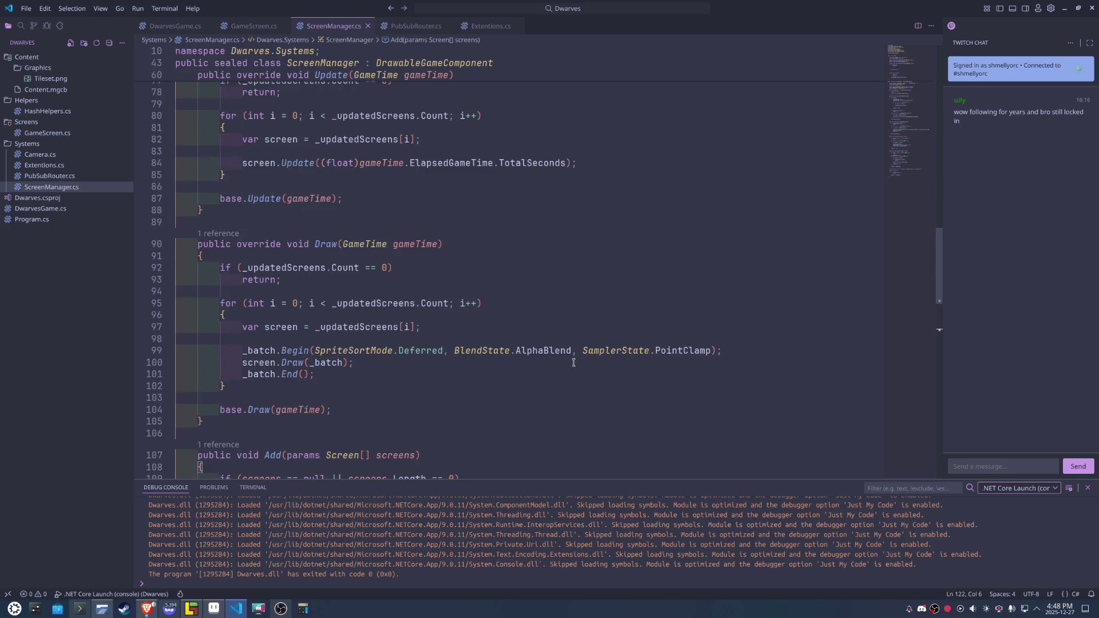
{"action": "left_click", "coordinate": [710, 351]}
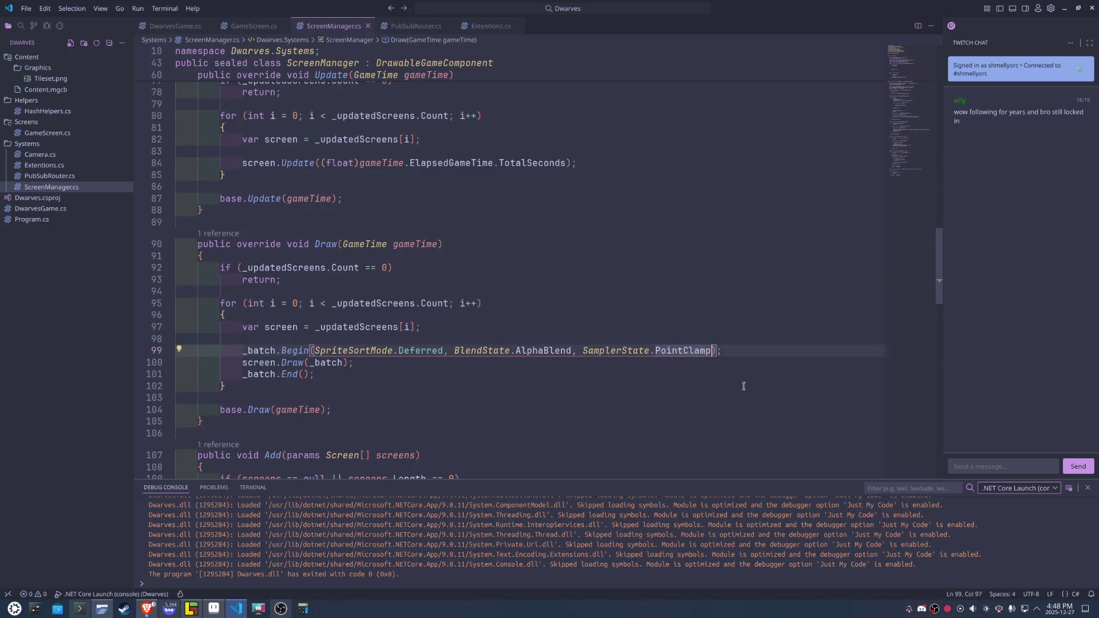
{"action": "key", "text": "Return"}
{"action": "key", "text": "BackSpace"}
{"action": "key", "text": "BackSpace"}
{"action": "key", "text": "BackSpace"}
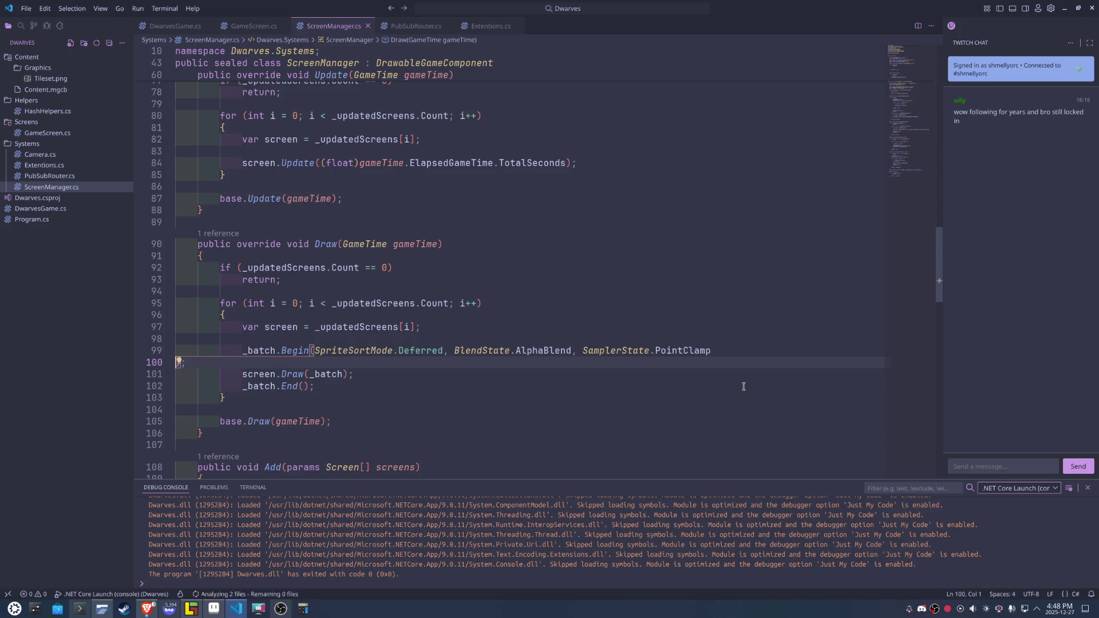
Add a comma after PointClamp and start a new argument line in _batch.Begin.
{"action": "key", "text": "BackSpace"}
{"action": "type", "text": "m"}
{"action": "key", "text": "BackSpace"}
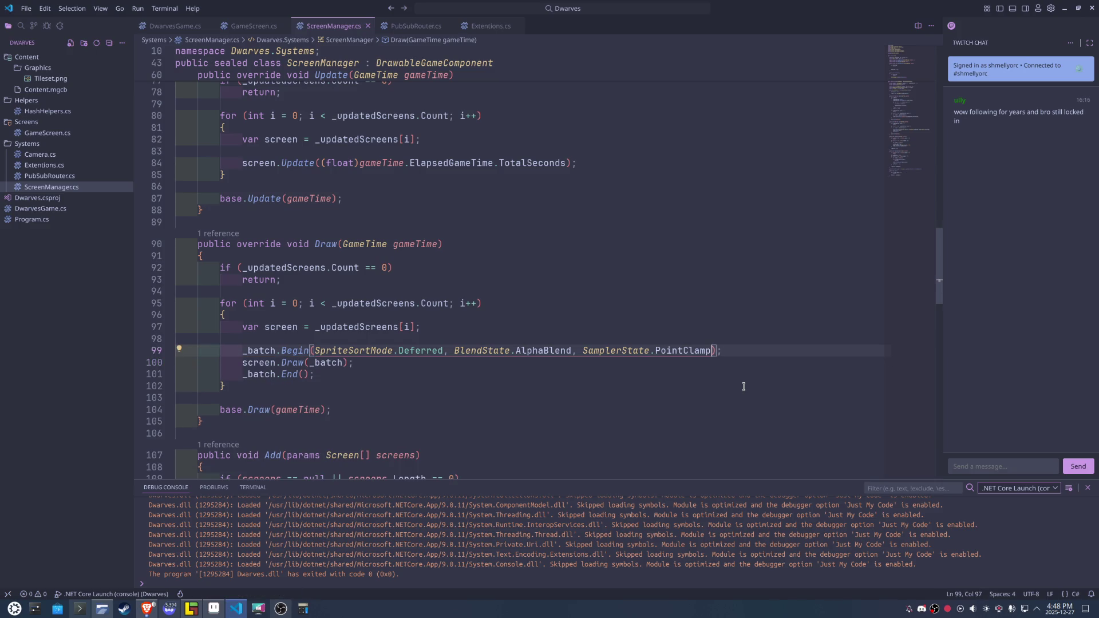
{"action": "type", "text": ","}
{"action": "key", "text": "Return"}
Pass transformMatrix: screen.Camera.TransformMatrix to _batch.Begin.
{"action": "type", "text": "tr"}
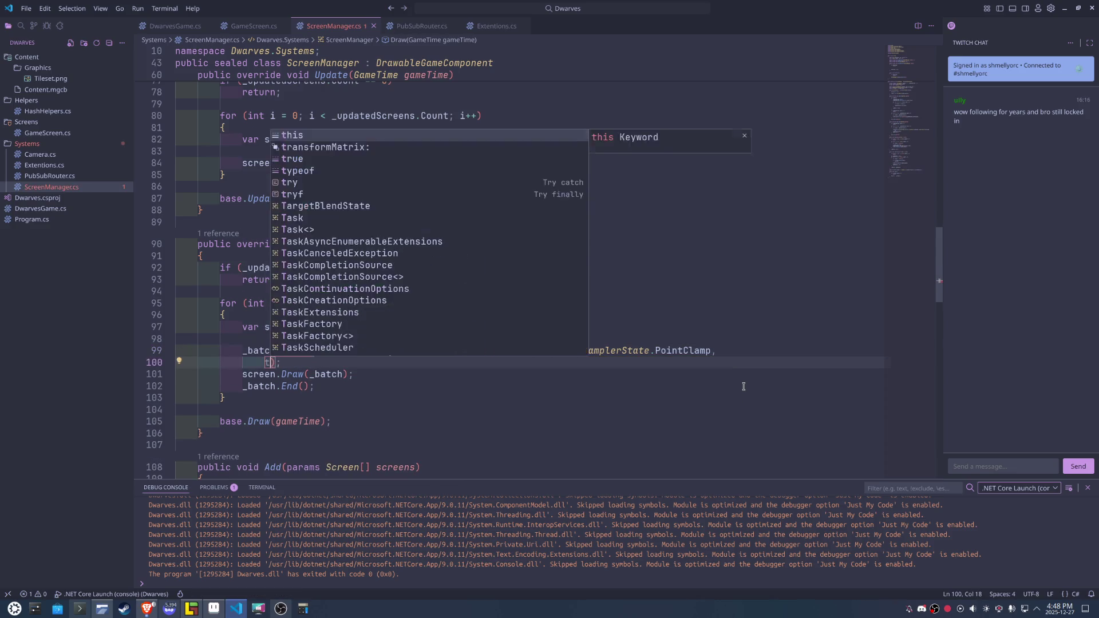
{"action": "type", "text": "na"}
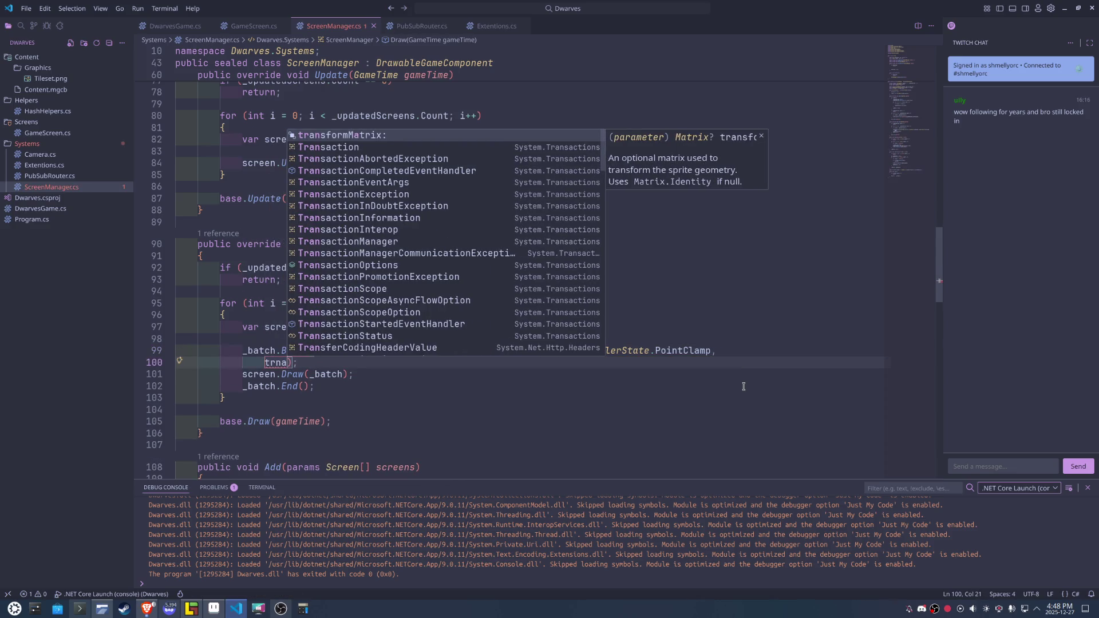
{"action": "key", "text": "Tab"}
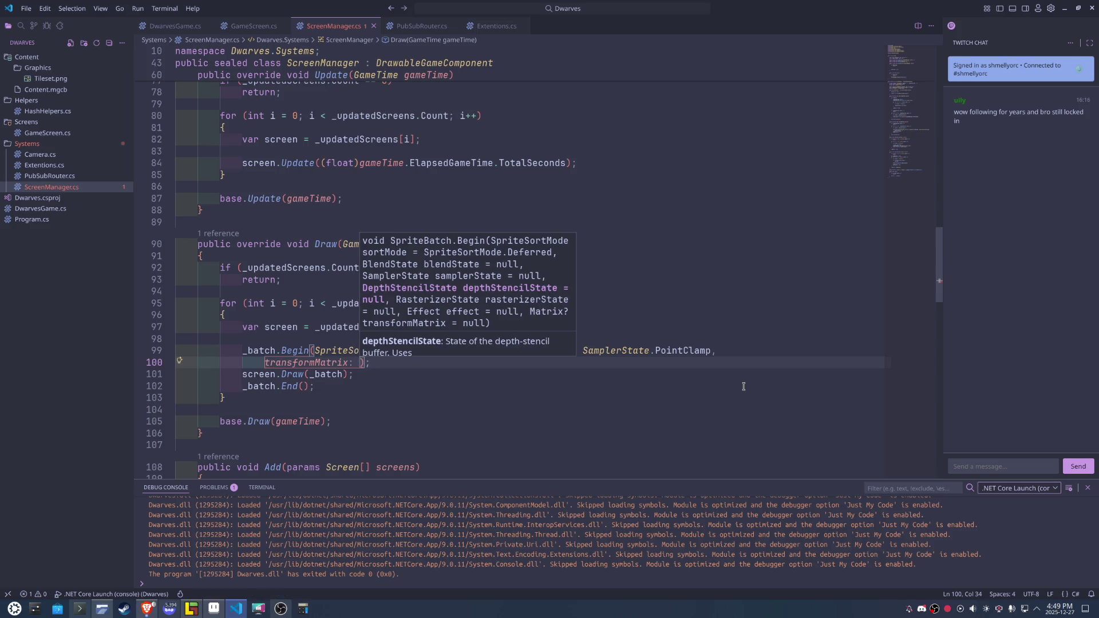
{"action": "type", "text": "screen"}
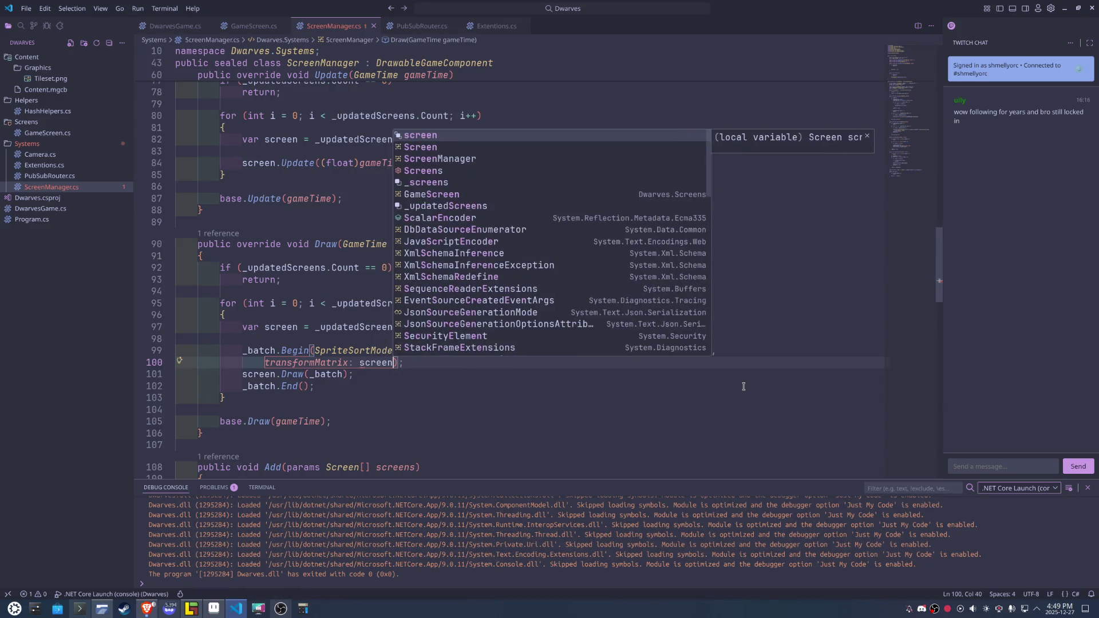
{"action": "type", "text": ".ca"}
{"action": "key", "text": "Tab"}
{"action": "type", "text": ".tr"}
{"action": "key", "text": "Tab"}
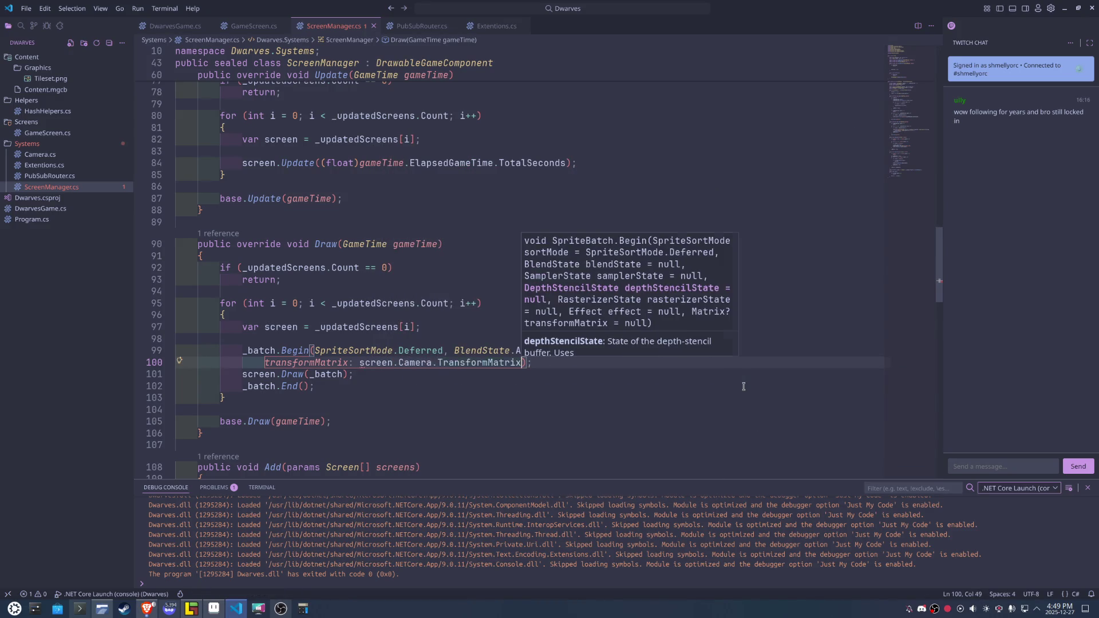
{"action": "left_click", "coordinate": [737, 398]}
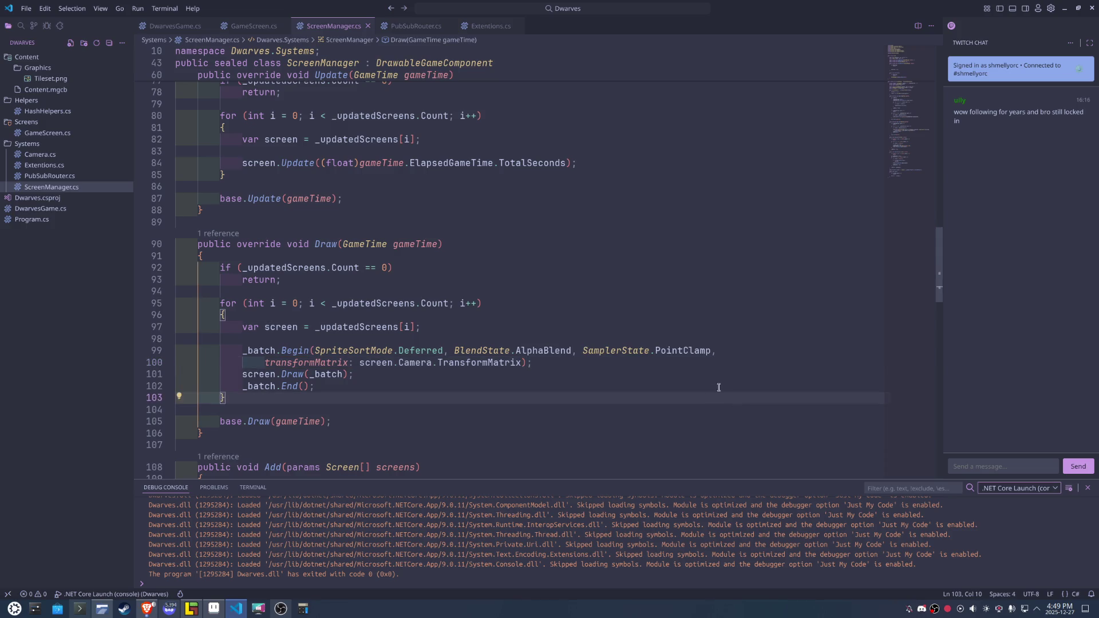
{"action": "left_click", "coordinate": [627, 255]}
Build and launch the Dwarves game with F5.
{"action": "key", "text": "F5"}
{"action": "scroll", "coordinate": [627, 255], "scroll_direction": "down", "scroll_amount": 3}
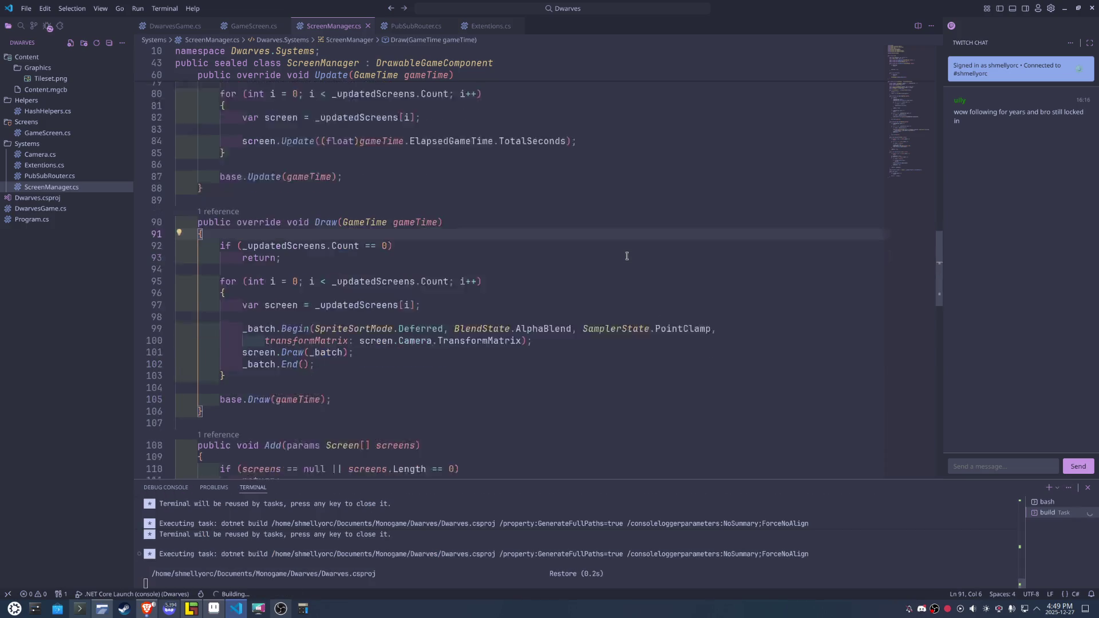
{"action": "scroll", "coordinate": [627, 256], "scroll_direction": "down", "scroll_amount": 7}
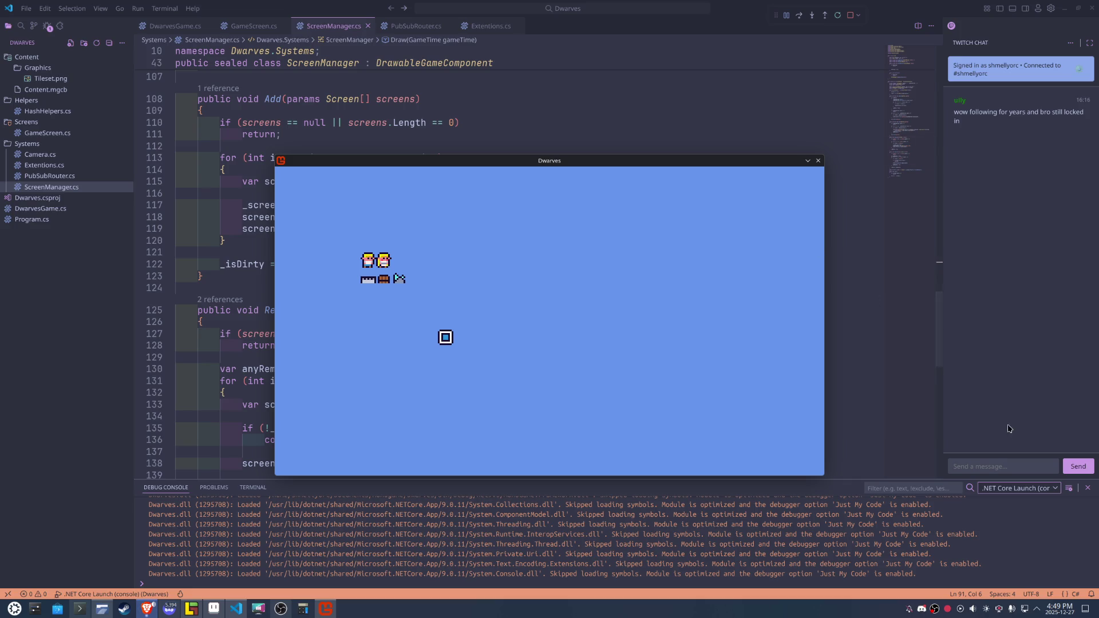
Send the chat reply 'ell ya', bring the game window back, then close it.
{"action": "left_click", "coordinate": [1008, 464]}
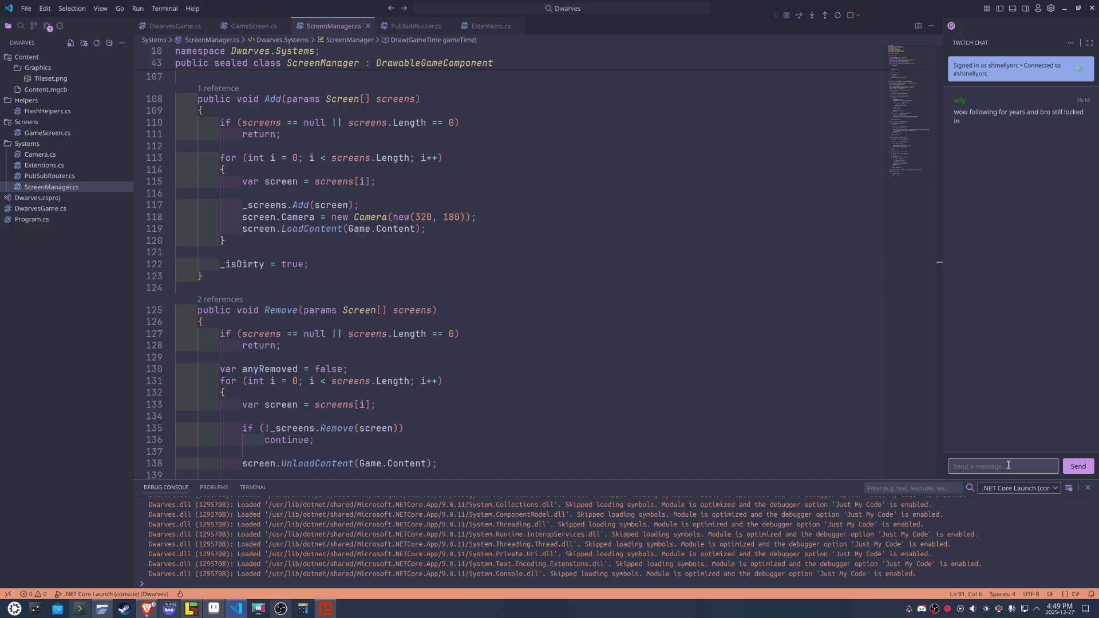
{"action": "type", "text": ":D hell ya"}
{"action": "key", "text": "Return"}
{"action": "left_click", "coordinate": [325, 608]}
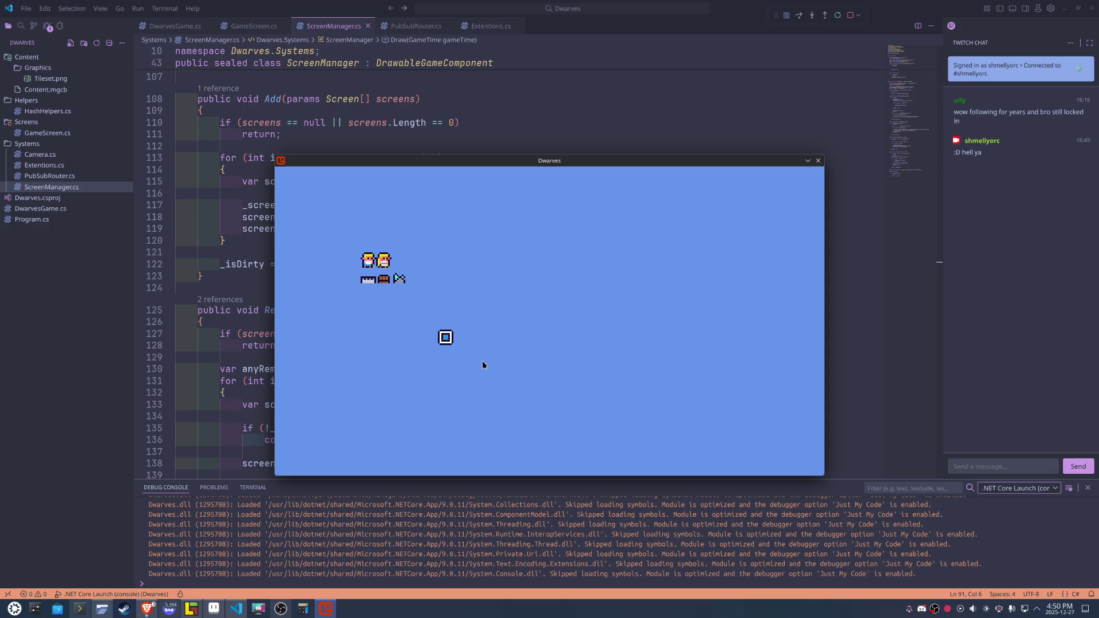
{"action": "left_click", "coordinate": [818, 161]}
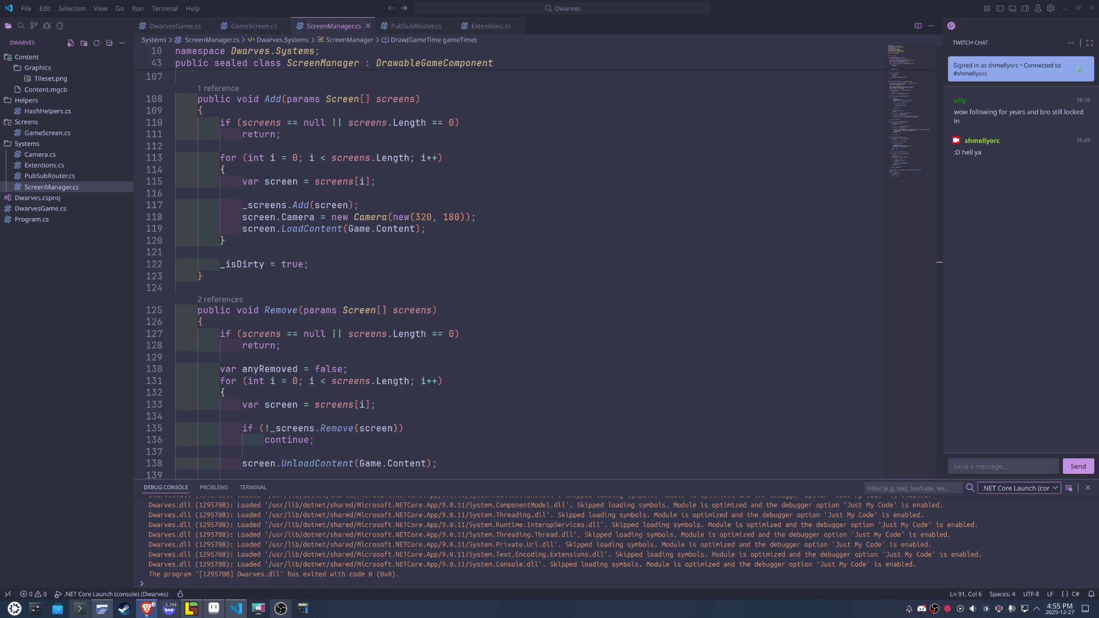
Close ScreenManager.cs, reopen the file list from the Explorer, and open Camera.cs instead.
{"action": "left_click", "coordinate": [367, 26]}
{"action": "scroll", "coordinate": [562, 231], "scroll_direction": "down", "scroll_amount": 3}
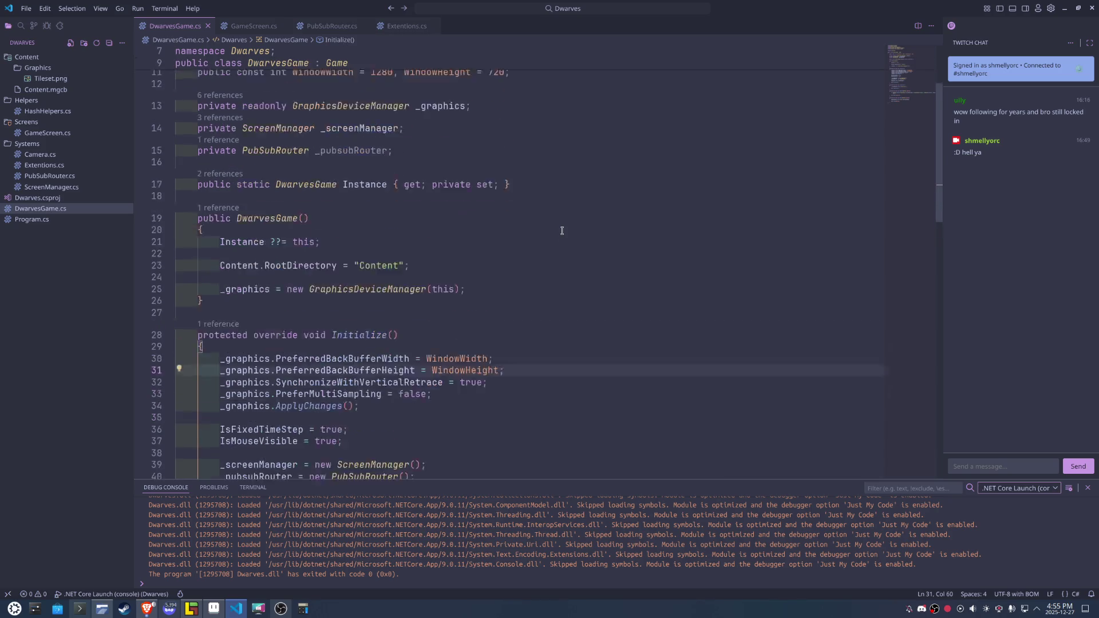
{"action": "scroll", "coordinate": [562, 230], "scroll_direction": "up", "scroll_amount": 4}
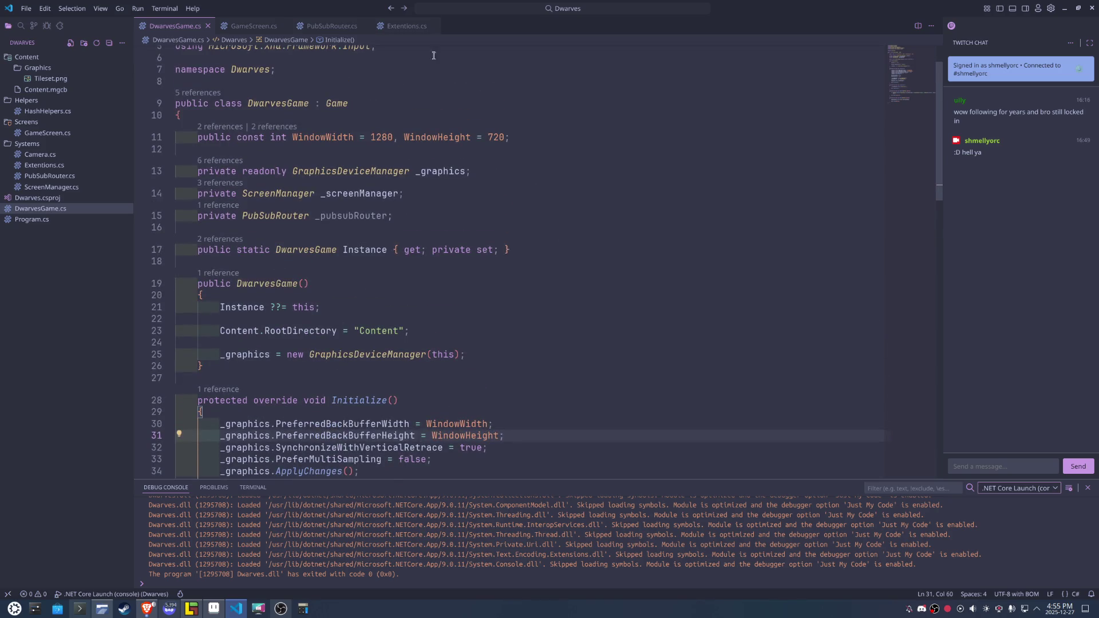
{"action": "left_click", "coordinate": [54, 187]}
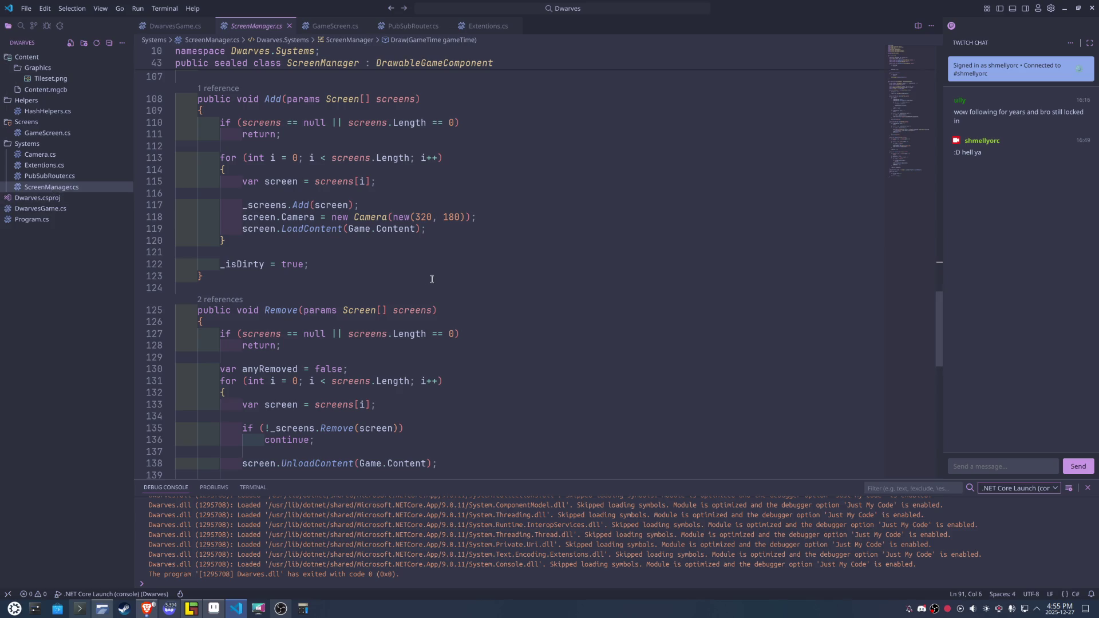
{"action": "key", "text": "Up"}
{"action": "key", "text": "Up"}
{"action": "key", "text": "Up"}
{"action": "key", "text": "Return"}
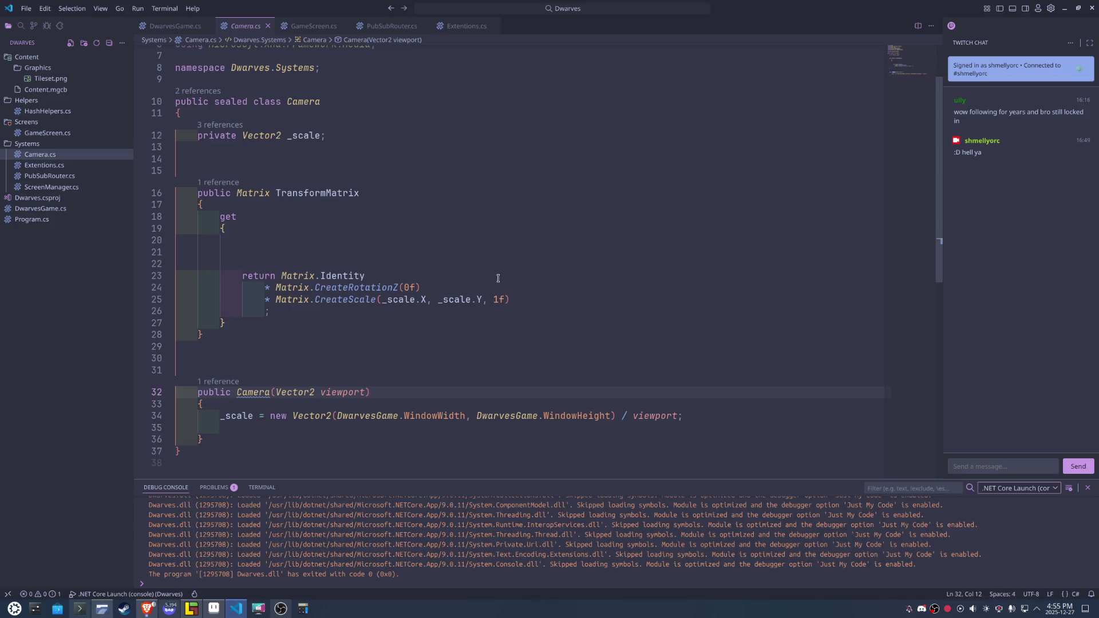
Replace _scale.X and _scale.Y in CreateScale with 6f.
{"action": "left_click_drag", "start_coordinate": [482, 299], "coordinate": [438, 298]}
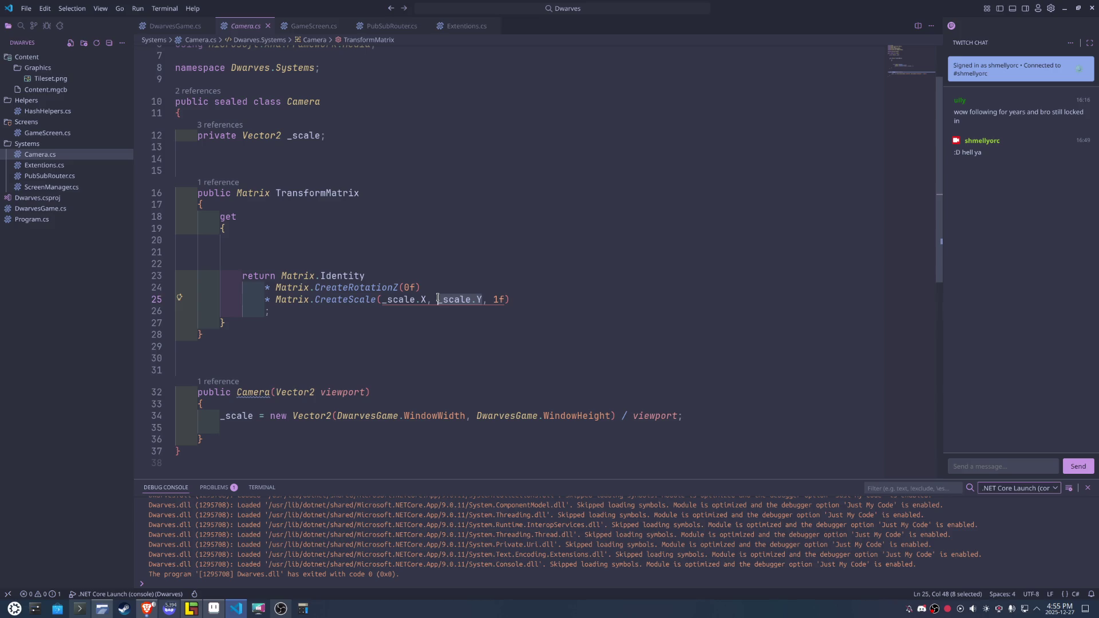
{"action": "type", "text": "0f"}
{"action": "key", "text": "Left"}
{"action": "key", "text": "Left"}
{"action": "key", "text": "Left"}
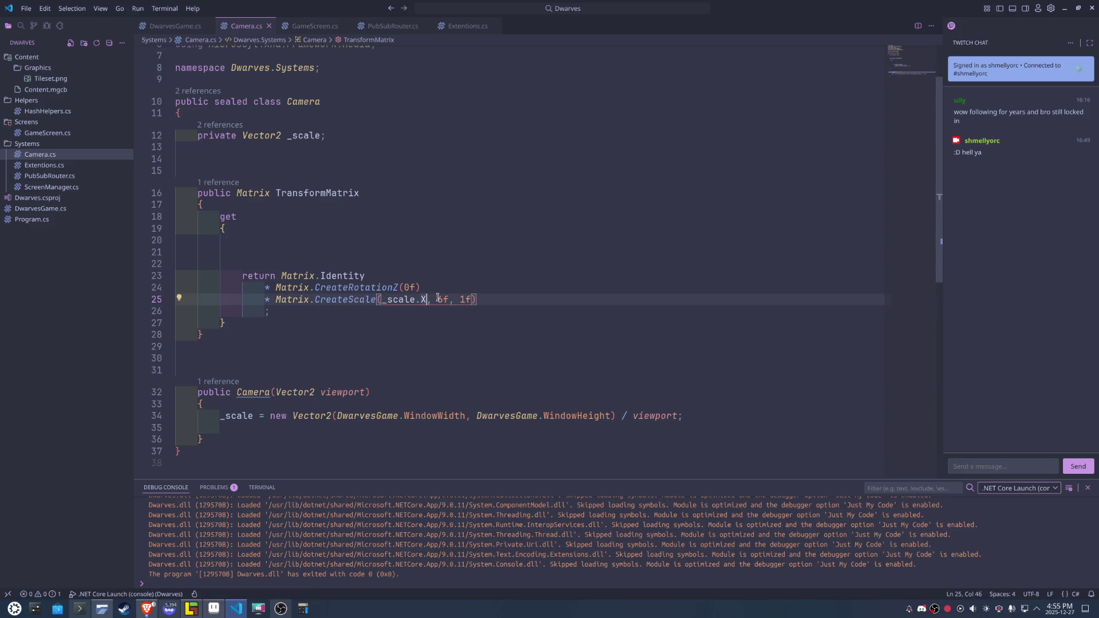
{"action": "key", "text": "ctrl+shift+Left"}
{"action": "key", "text": "ctrl+shift+Left"}
{"action": "key", "text": "ctrl+shift+Left"}
{"action": "type", "text": "6f"}
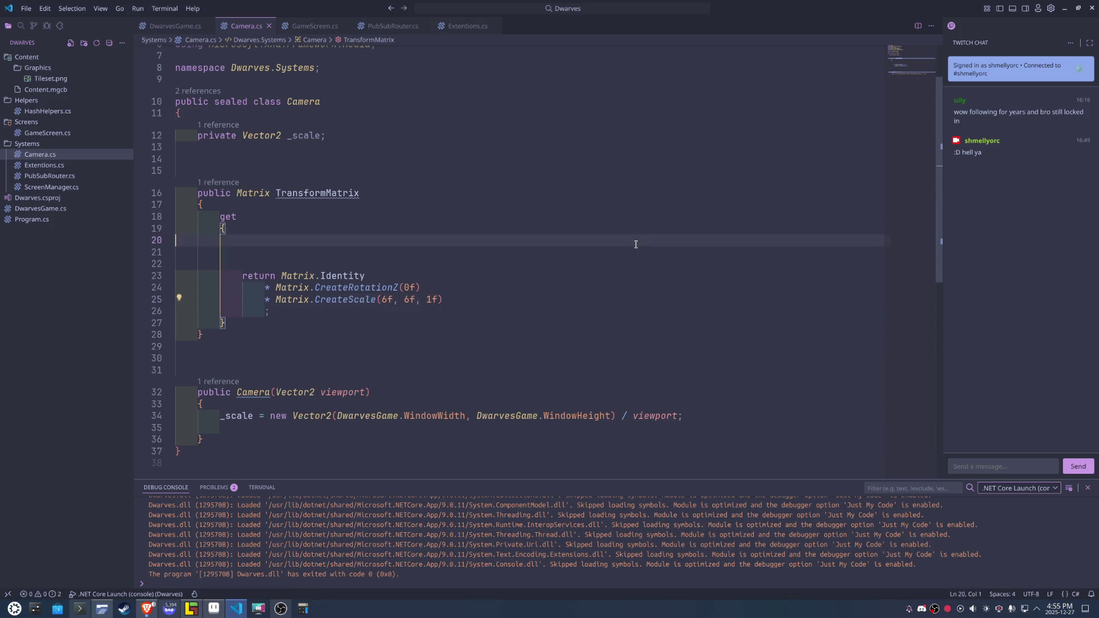
Run the game with F5 to test the 6x scale, then close it.
{"action": "left_click", "coordinate": [700, 419]}
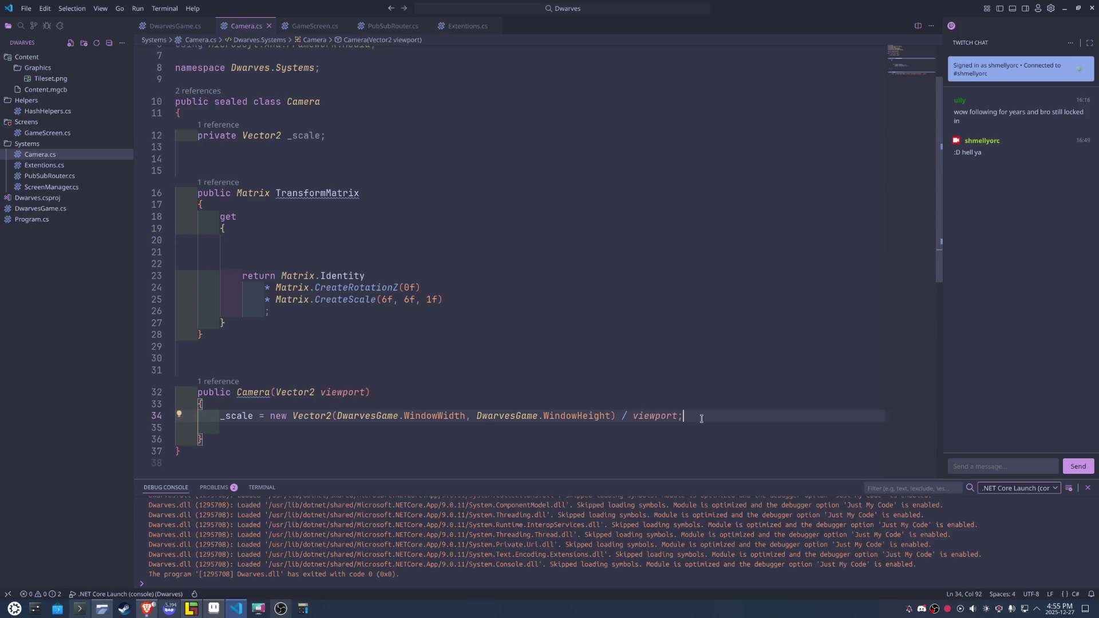
{"action": "key", "text": "F5"}
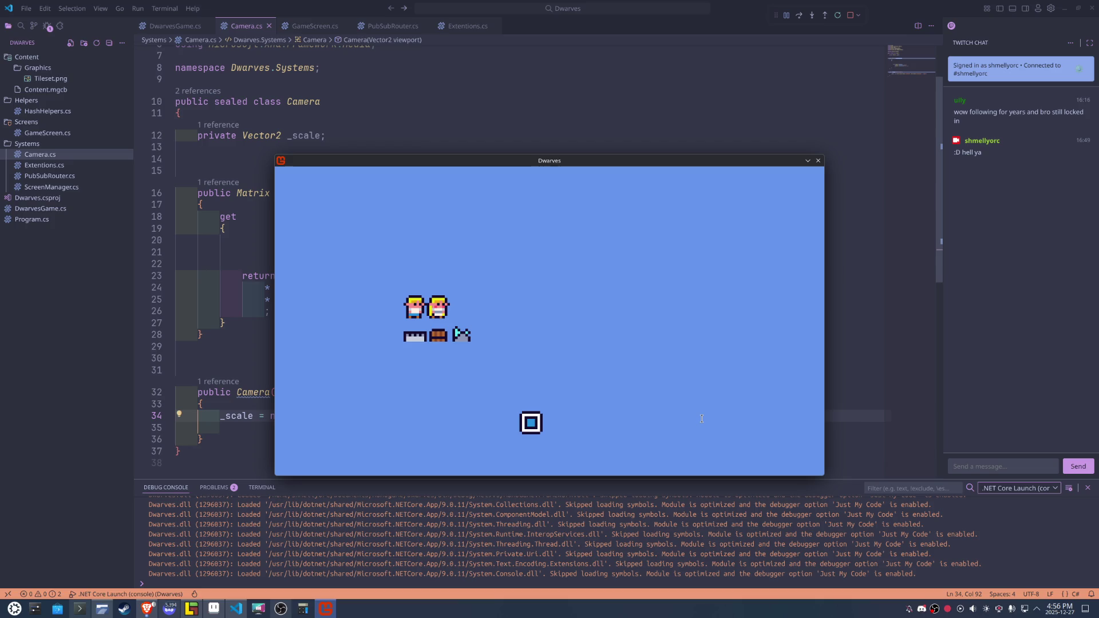
{"action": "left_click", "coordinate": [818, 160]}
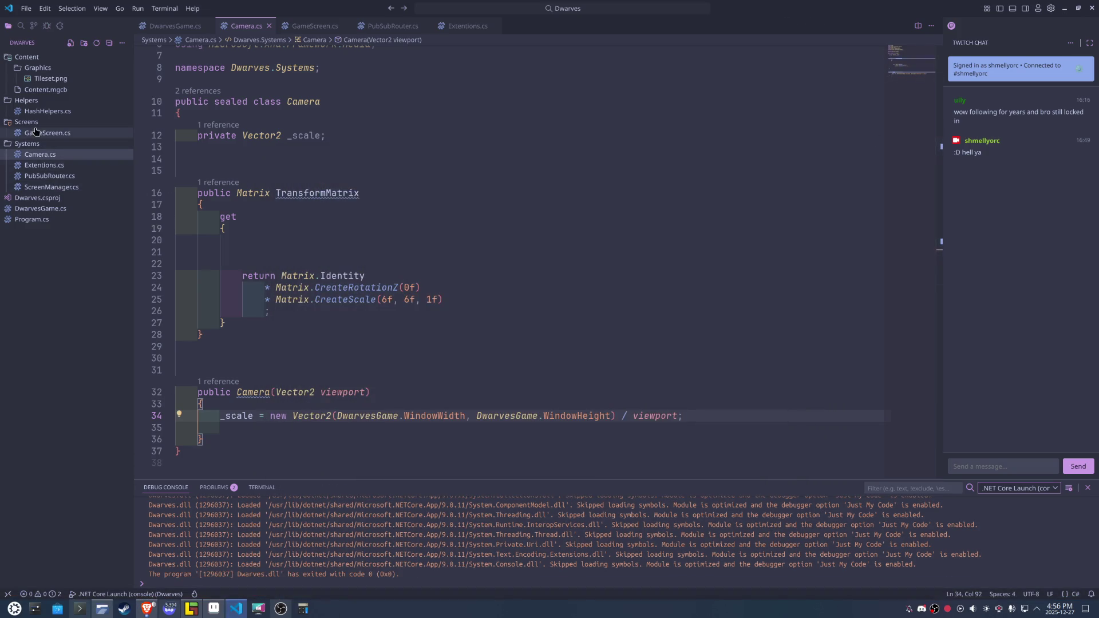
In GameScreen.cs, add new Rectangle(0, 0, 16, 16) before Color.White in batch.Draw.
{"action": "left_click", "coordinate": [45, 134]}
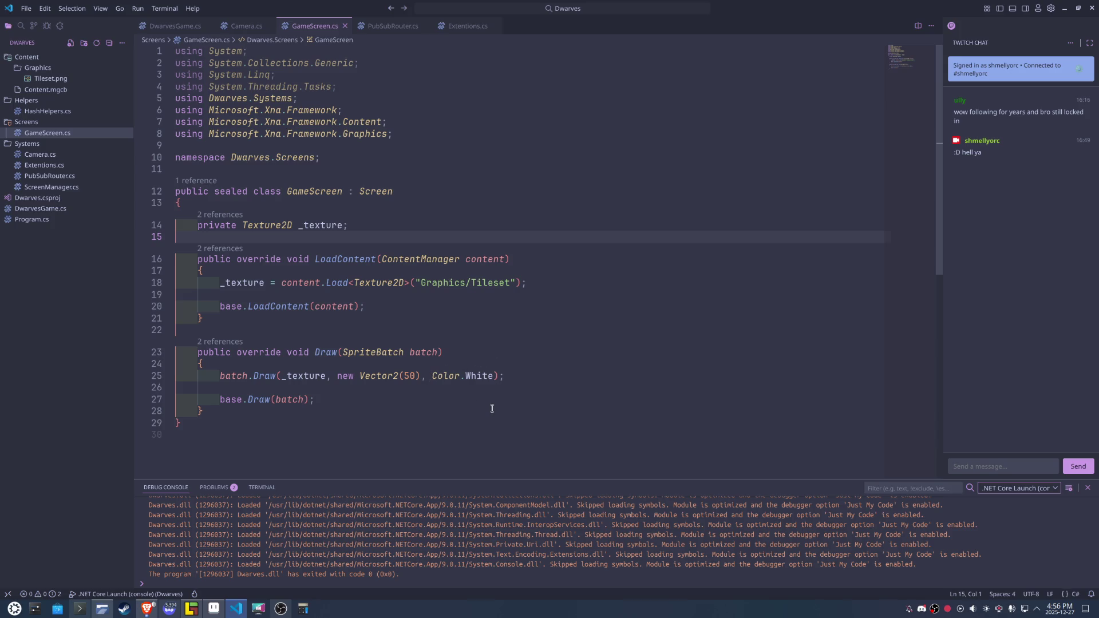
{"action": "left_click", "coordinate": [437, 376]}
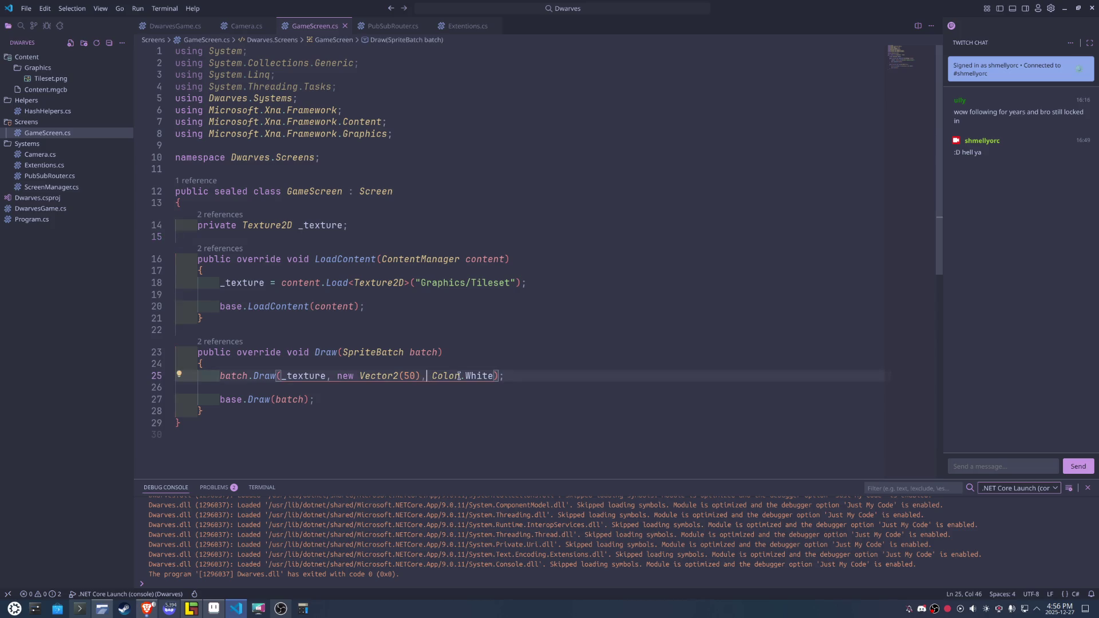
{"action": "type", "text": "new Rectangle("}
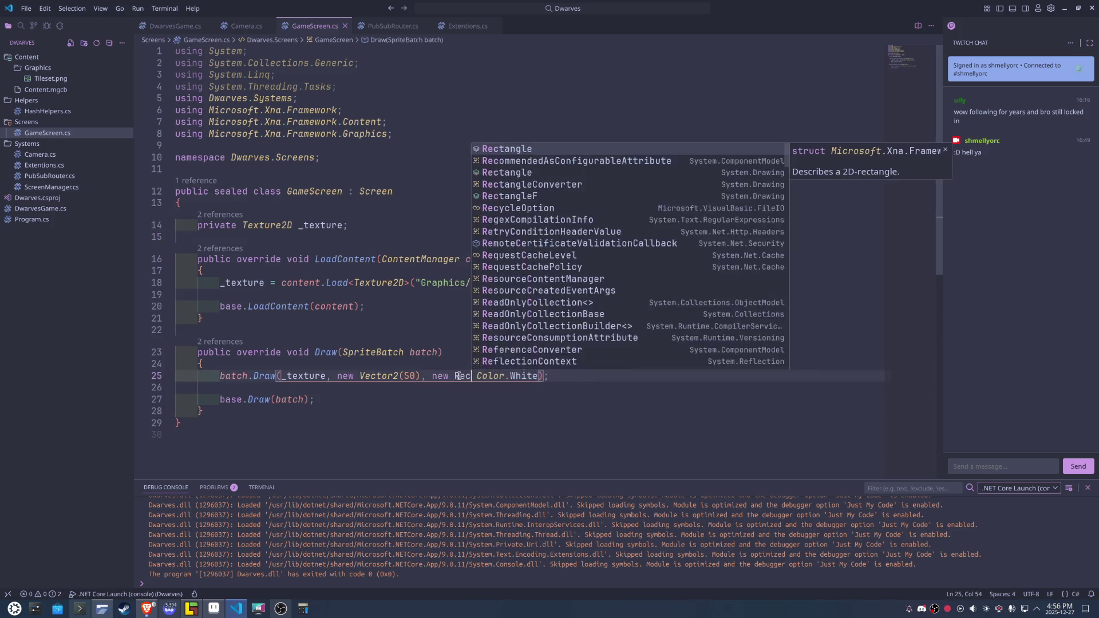
{"action": "type", "text": "0,0,"}
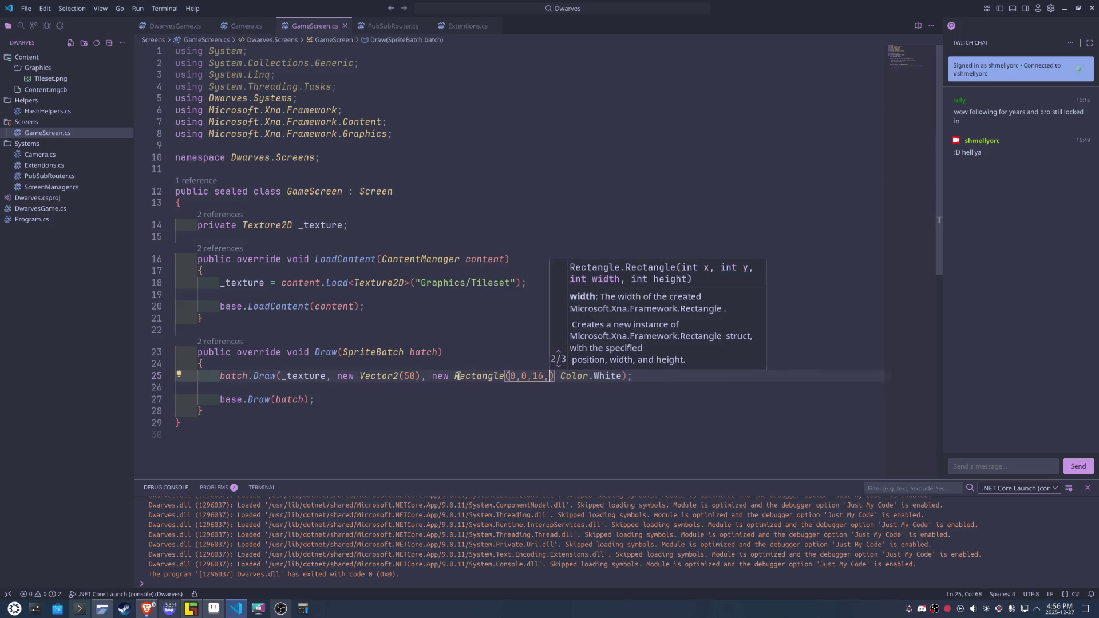
{"action": "type", "text": "16,16"}
{"action": "key", "text": "Down"}
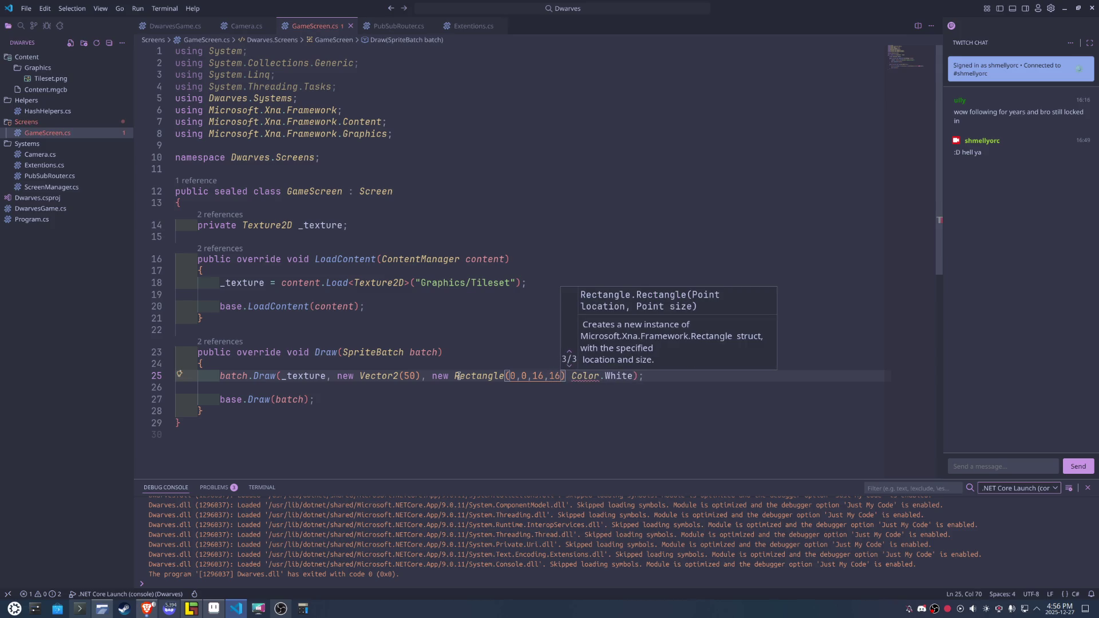
{"action": "type", "text": "),"}
{"action": "left_click", "coordinate": [503, 424]}
Save GameScreen.cs, run the game to check it, then stop it.
{"action": "key", "text": "ctrl+s"}
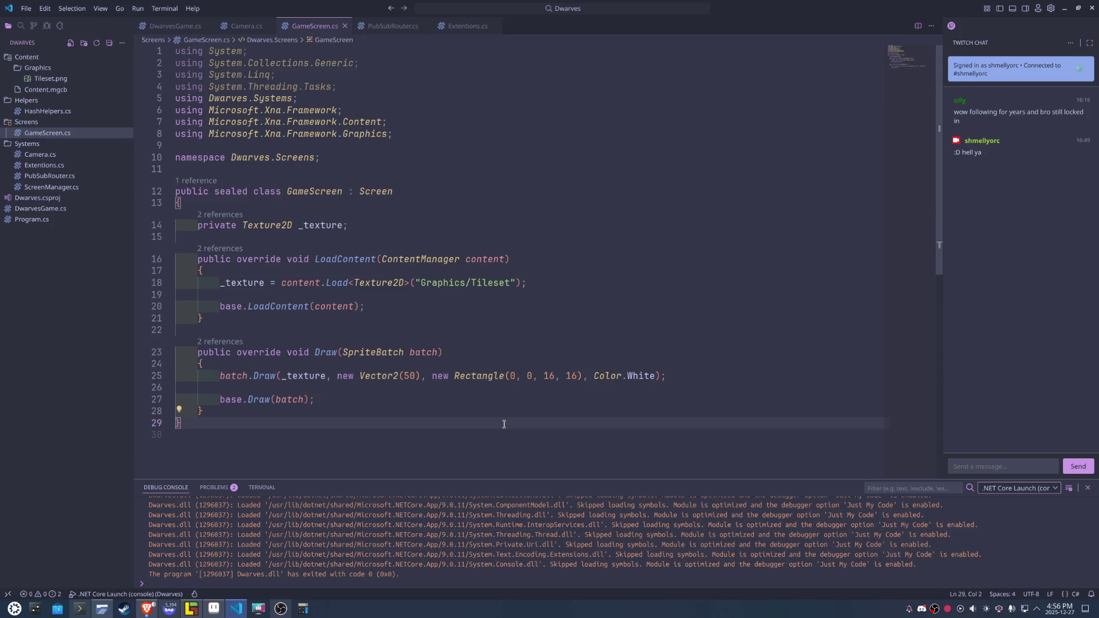
{"action": "key", "text": "F5"}
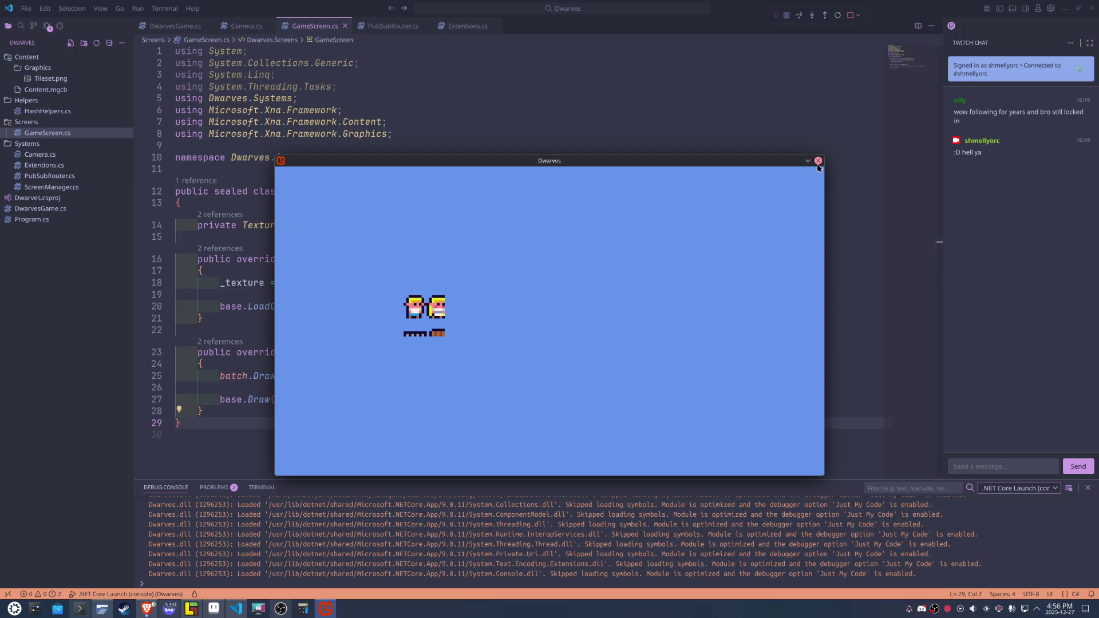
{"action": "key", "text": "Escape"}
Change both 16s in the source Rectangle to 9.
{"action": "double_click", "coordinate": [548, 377]}
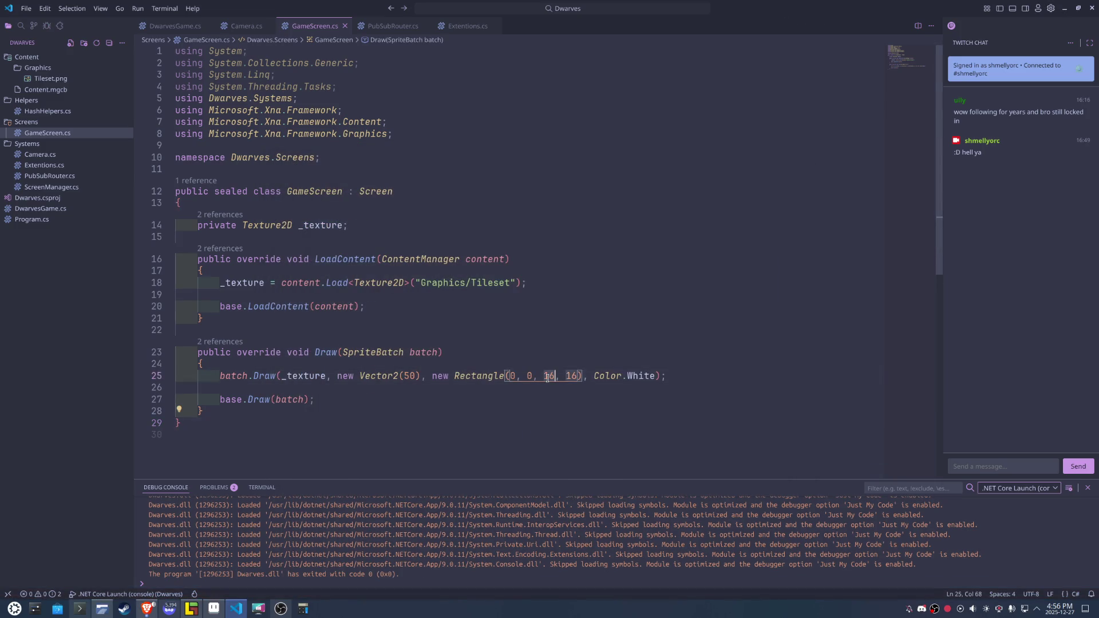
{"action": "key", "text": "ctrl+d"}
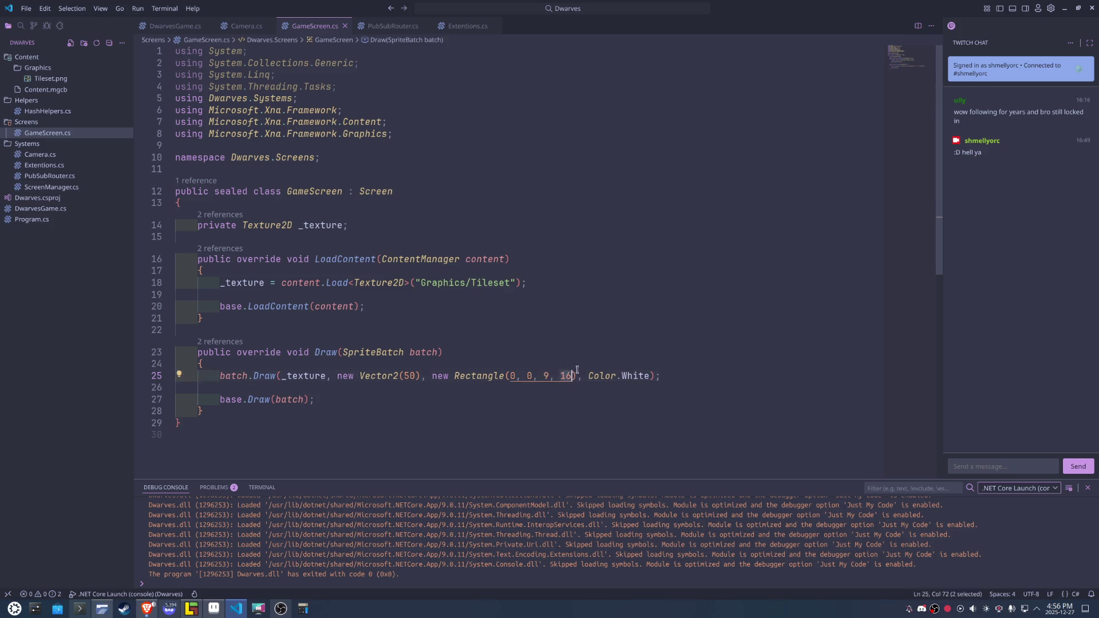
{"action": "type", "text": "9"}
{"action": "left_click", "coordinate": [715, 272]}
Rerun the game, then bring Tileset.aseprite in Aseprite to the front.
{"action": "key", "text": "F5"}
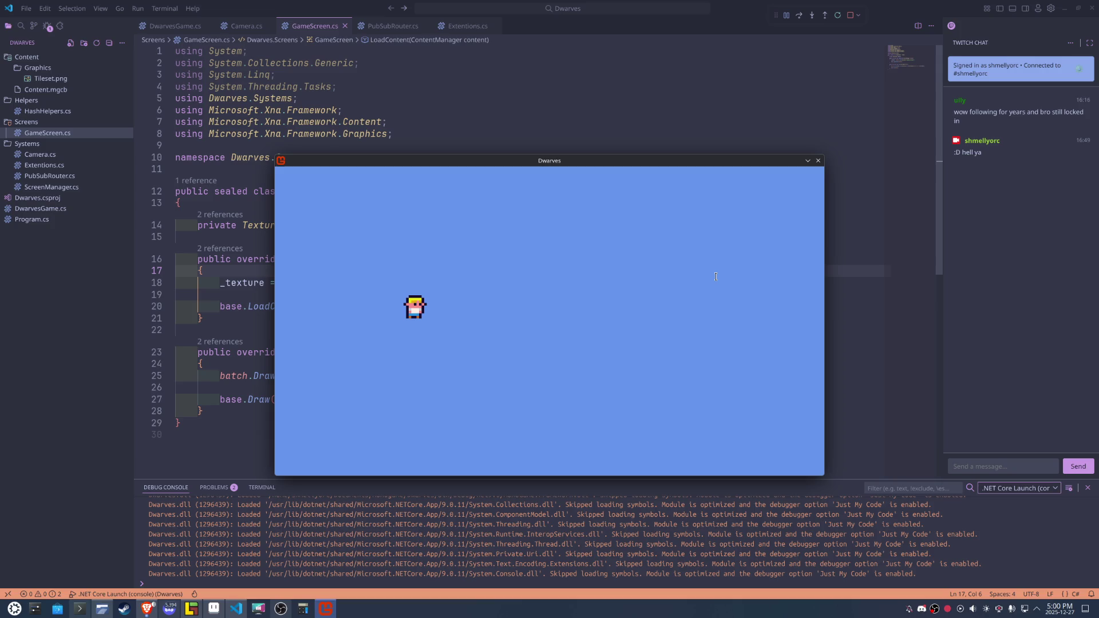
{"action": "left_click", "coordinate": [213, 608]}
{"action": "scroll", "coordinate": [604, 284], "scroll_direction": "up", "scroll_amount": 1}
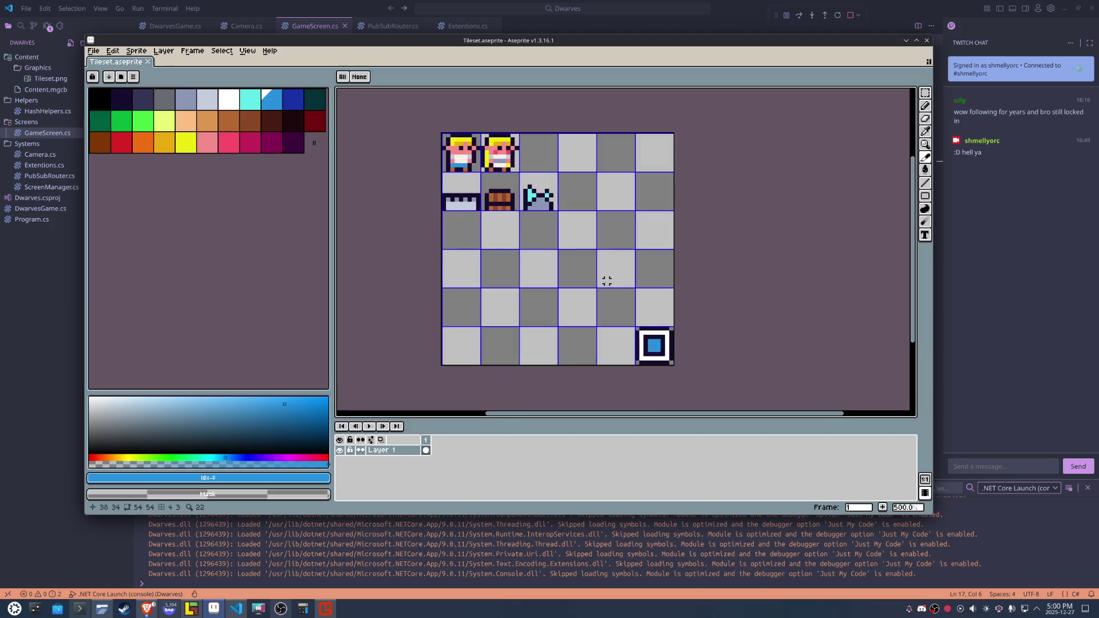
Draw a dark line along the bottom-left tile's top edge, discarding a trial L-shaped stroke.
{"action": "left_click", "coordinate": [664, 328], "text": "alt"}
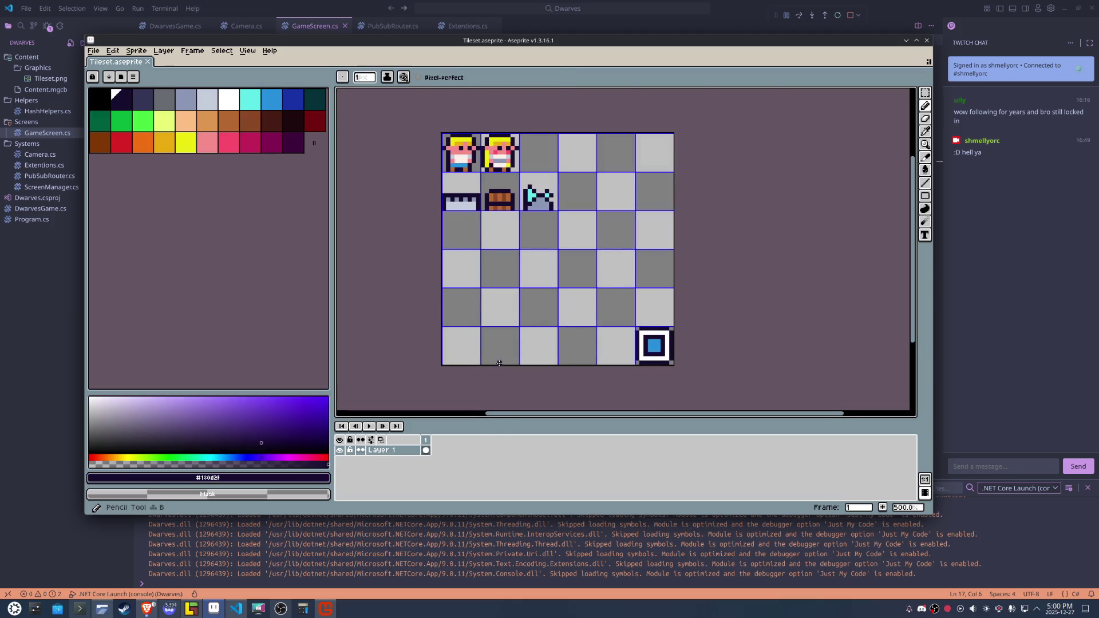
{"action": "scroll", "coordinate": [497, 359], "scroll_direction": "up", "scroll_amount": 2}
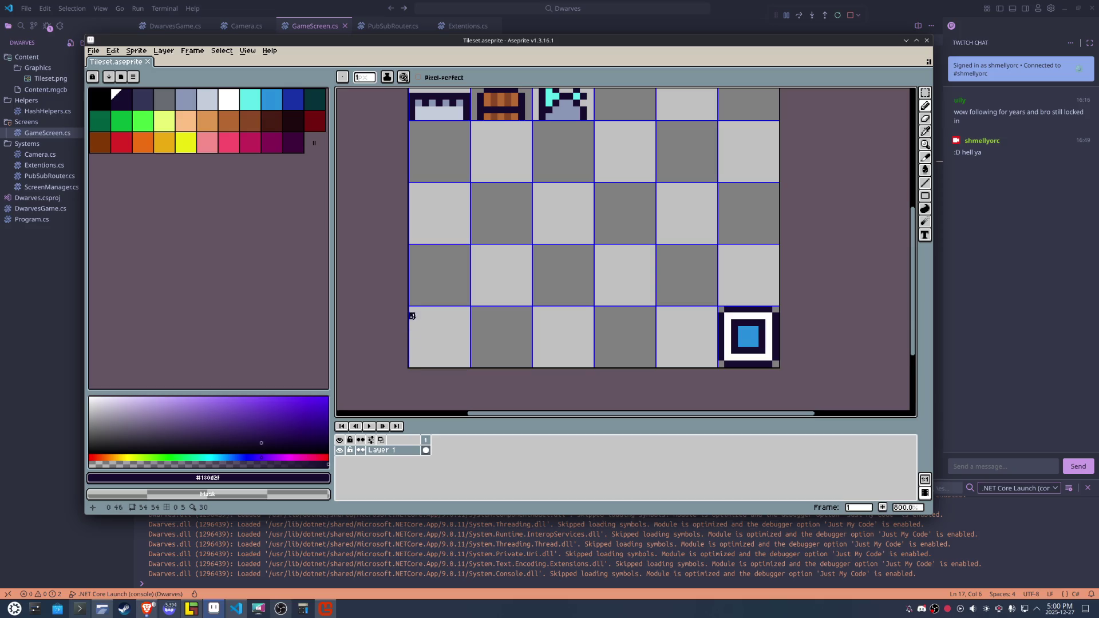
{"action": "mouse_move", "coordinate": [412, 309]}
{"action": "left_mouse_down"}
{"action": "mouse_move", "coordinate": [465, 358]}
{"action": "mouse_move", "coordinate": [467, 314]}
{"action": "left_mouse_up"}
{"action": "left_click_drag", "start_coordinate": [426, 316], "coordinate": [465, 349]}
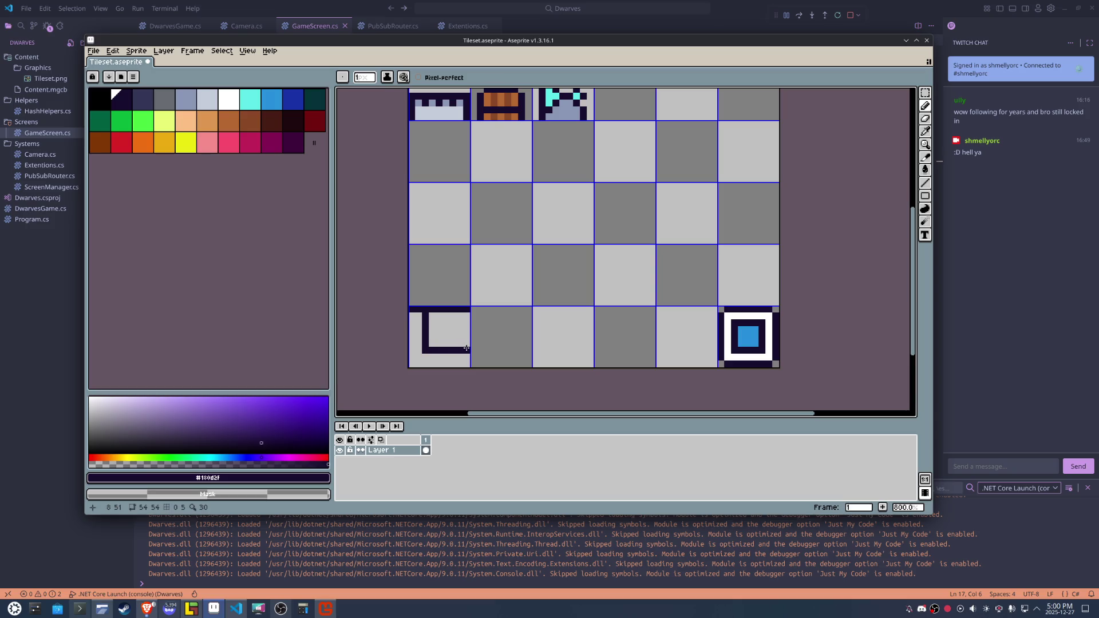
{"action": "left_click_drag", "start_coordinate": [466, 347], "coordinate": [425, 313]}
Select the bottom-left tile and flood-fill it with the lighter tan colour.
{"action": "key", "text": "m"}
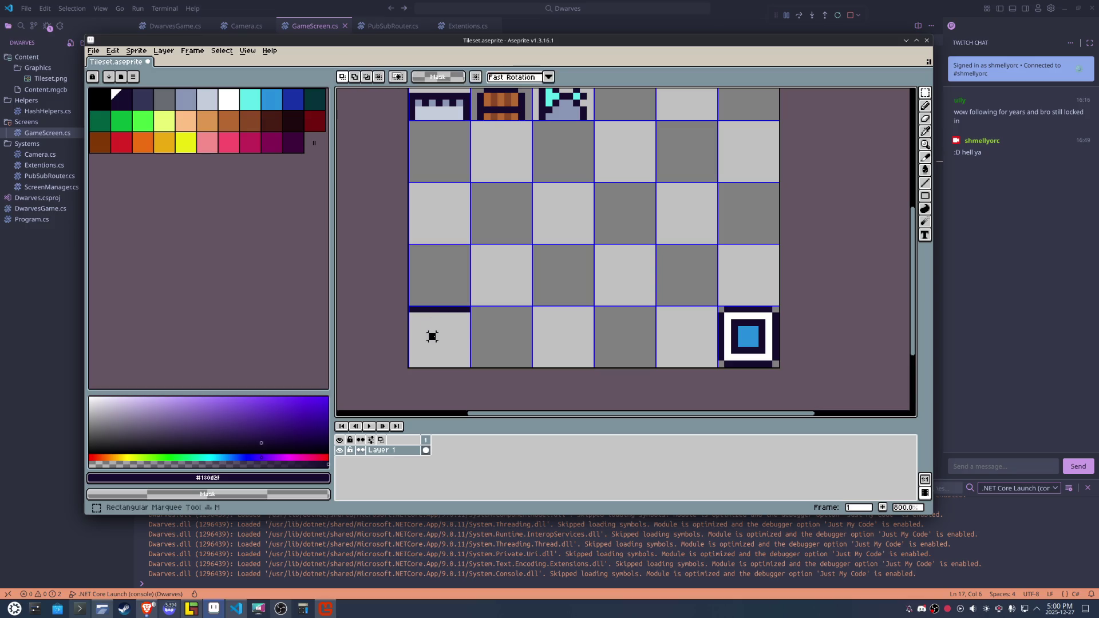
{"action": "left_click_drag", "start_coordinate": [429, 330], "coordinate": [440, 343]}
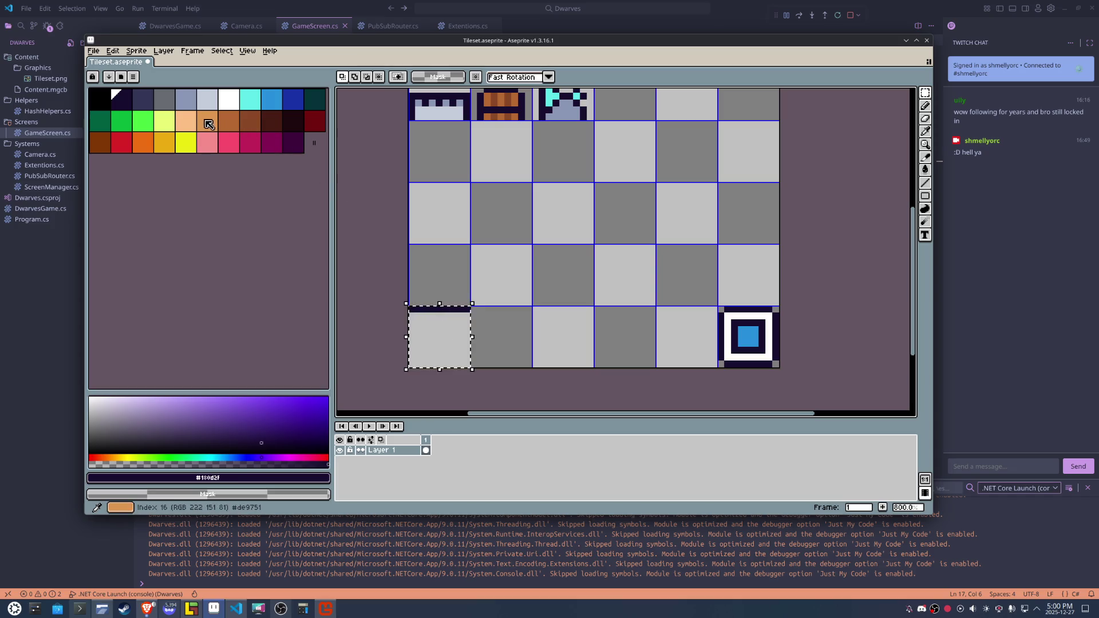
{"action": "left_click", "coordinate": [229, 122]}
{"action": "key", "text": "g"}
{"action": "left_click", "coordinate": [445, 339]}
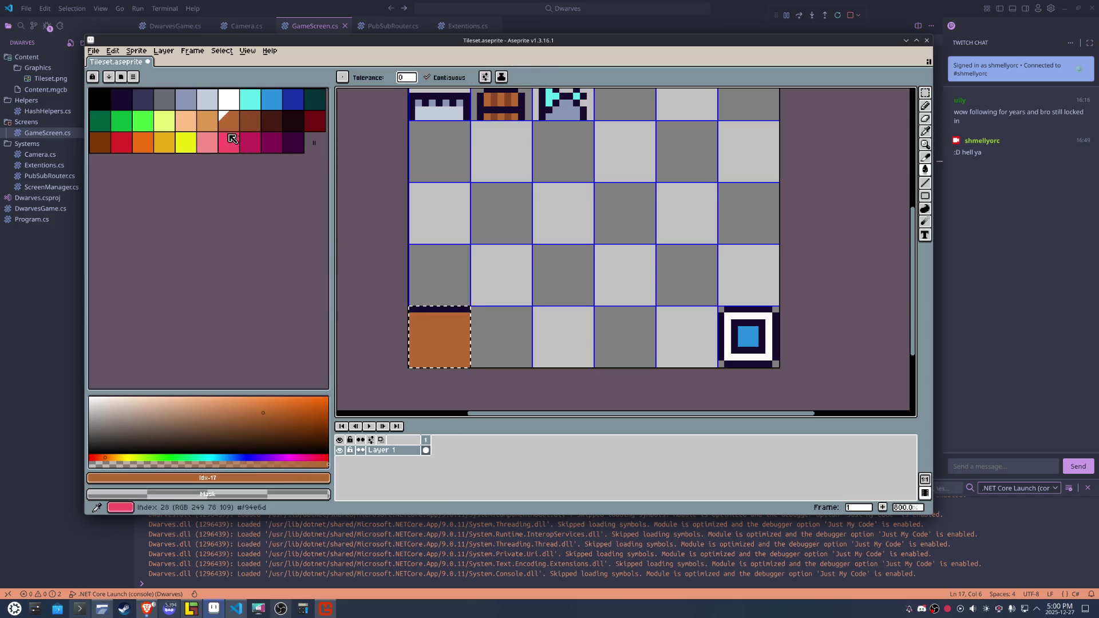
{"action": "left_click", "coordinate": [207, 121]}
{"action": "left_click", "coordinate": [456, 333]}
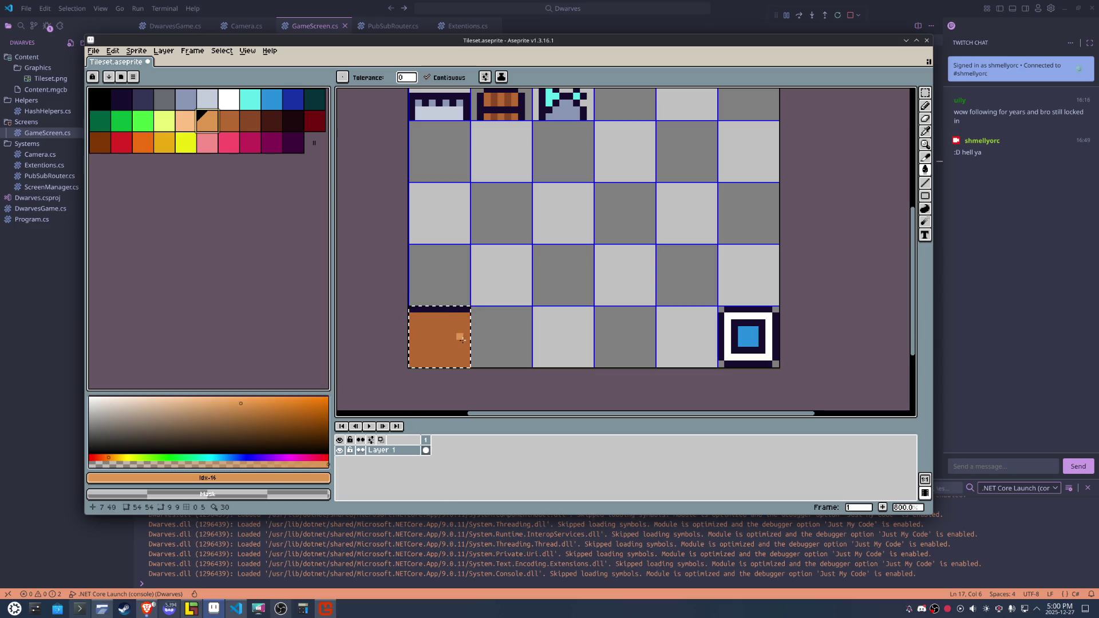
{"action": "left_click", "coordinate": [229, 122]}
{"action": "left_click", "coordinate": [466, 315]}
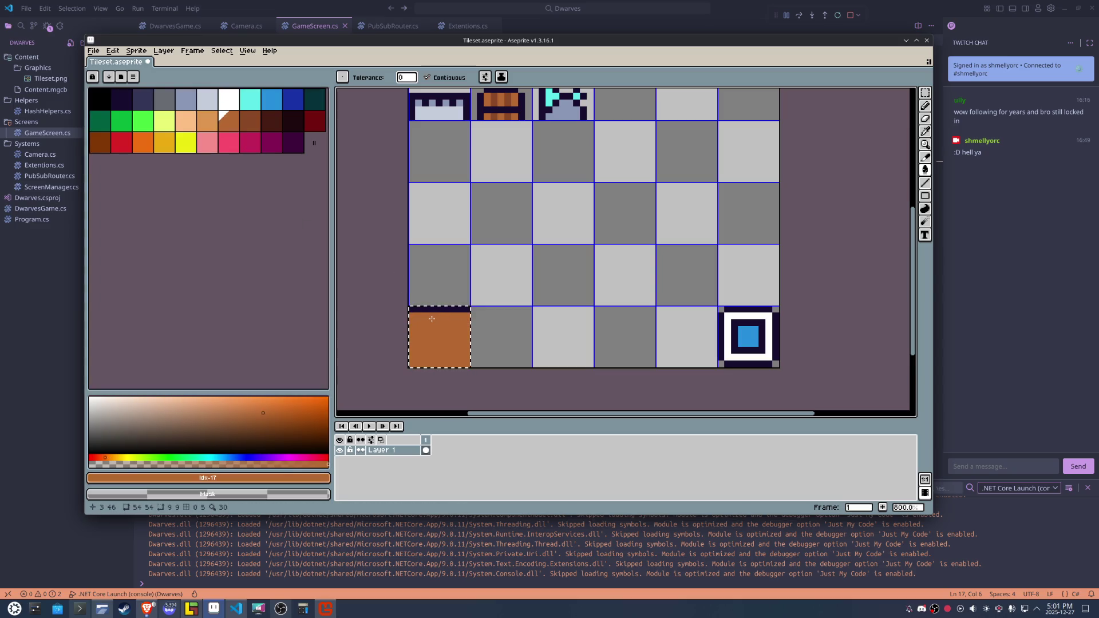
{"action": "key", "text": "b"}
{"action": "key", "text": "ctrl+z"}
Add brown pixels to the tile's top band and several brown specks in its tan body.
{"action": "scroll", "coordinate": [463, 320], "scroll_direction": "up", "scroll_amount": 3}
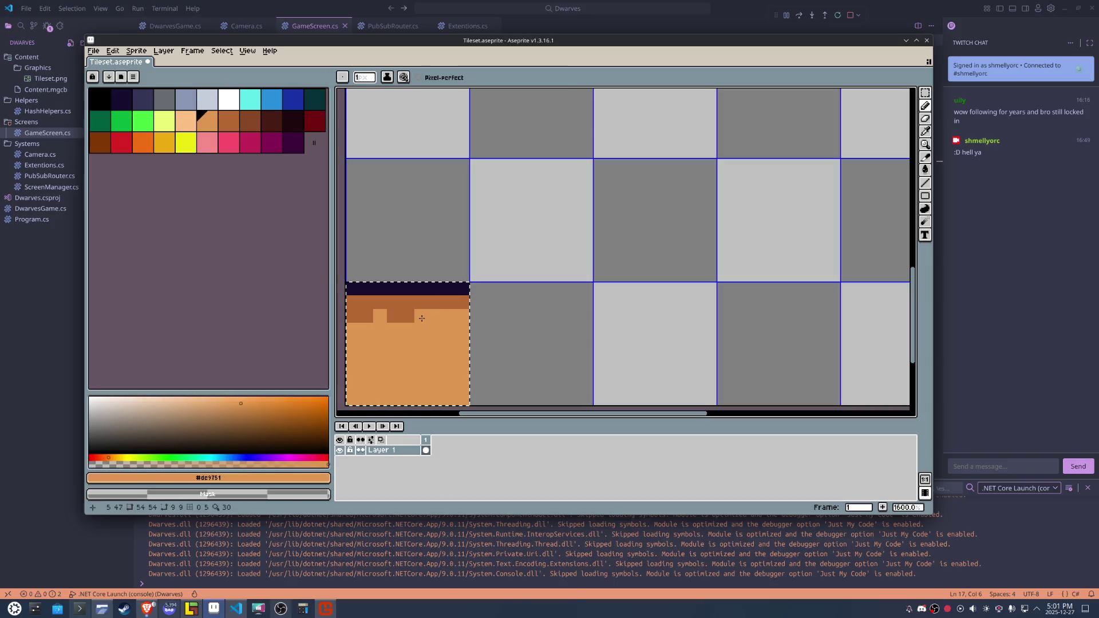
{"action": "left_click", "coordinate": [449, 316]}
{"action": "left_click", "coordinate": [435, 357]}
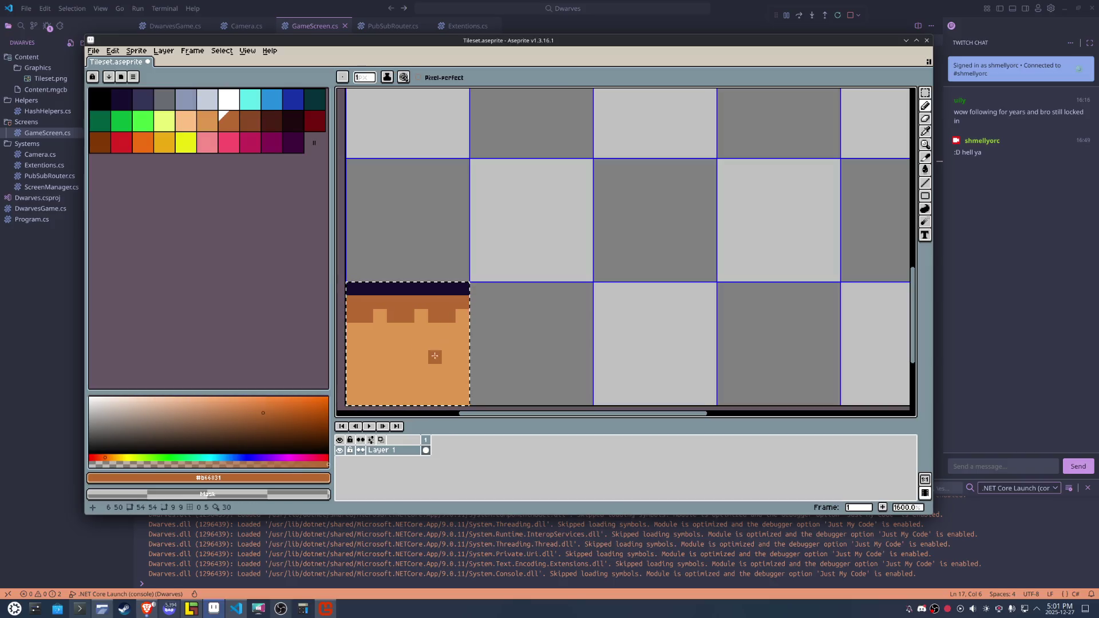
{"action": "scroll", "coordinate": [435, 358], "scroll_direction": "down", "scroll_amount": 2}
{"action": "scroll", "coordinate": [432, 357], "scroll_direction": "up", "scroll_amount": 2}
{"action": "left_click_drag", "start_coordinate": [377, 371], "coordinate": [364, 385]}
{"action": "left_click", "coordinate": [376, 381]}
{"action": "scroll", "coordinate": [446, 383], "scroll_direction": "down", "scroll_amount": 2}
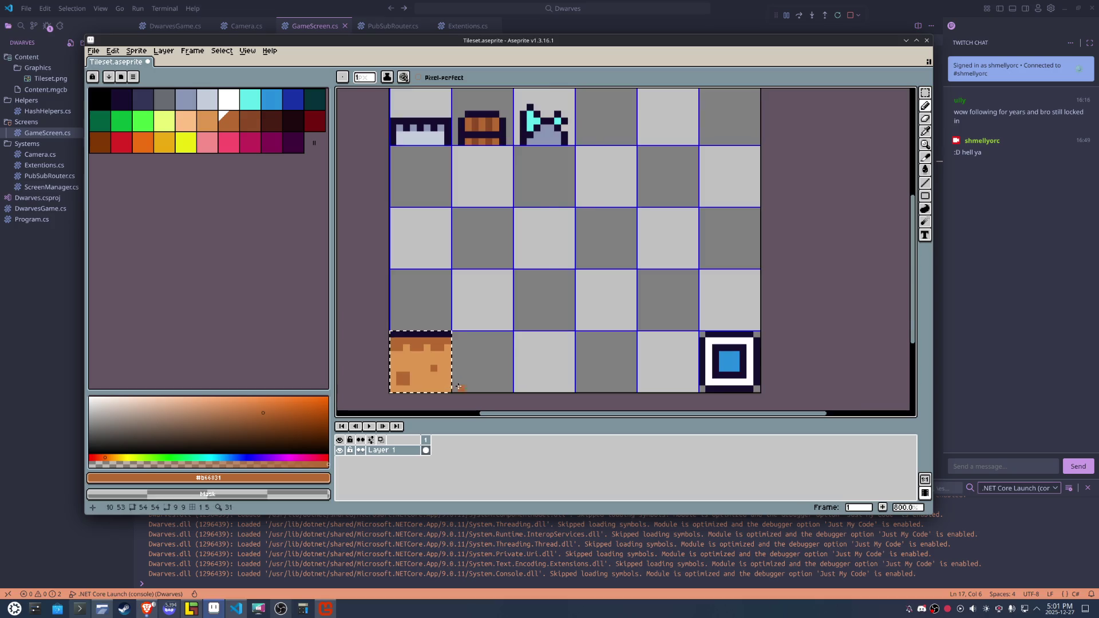
{"action": "scroll", "coordinate": [458, 386], "scroll_direction": "down", "scroll_amount": 1}
{"action": "key", "text": "m"}
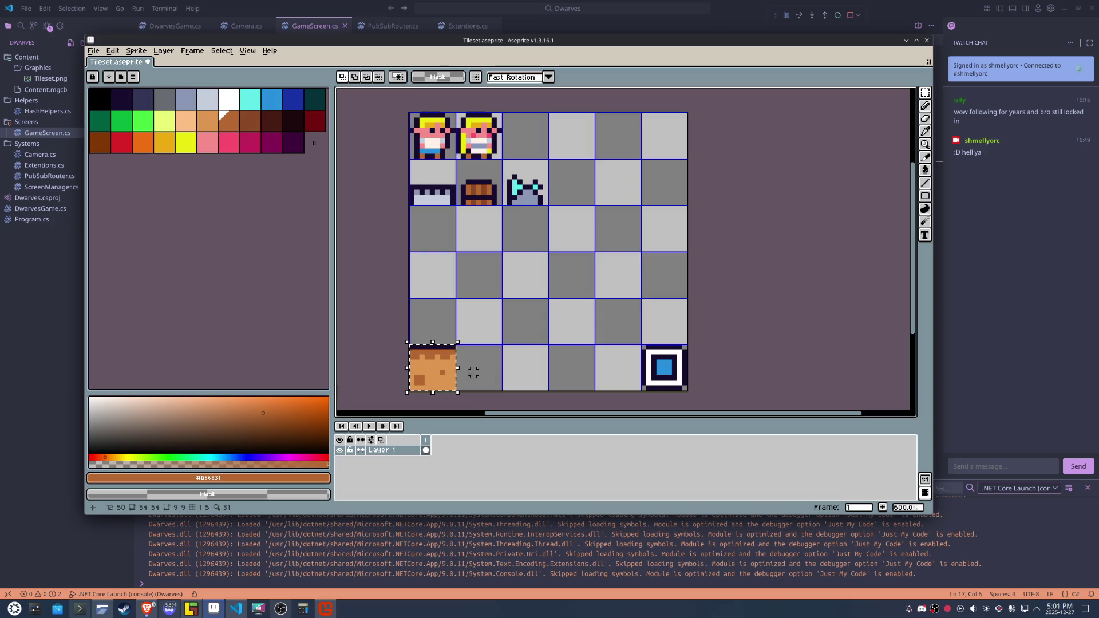
Paste dirt tile copies above and beside it, turning one so its dark edge faces right.
{"action": "key", "text": "ctrl+c"}
{"action": "key", "text": "ctrl+v"}
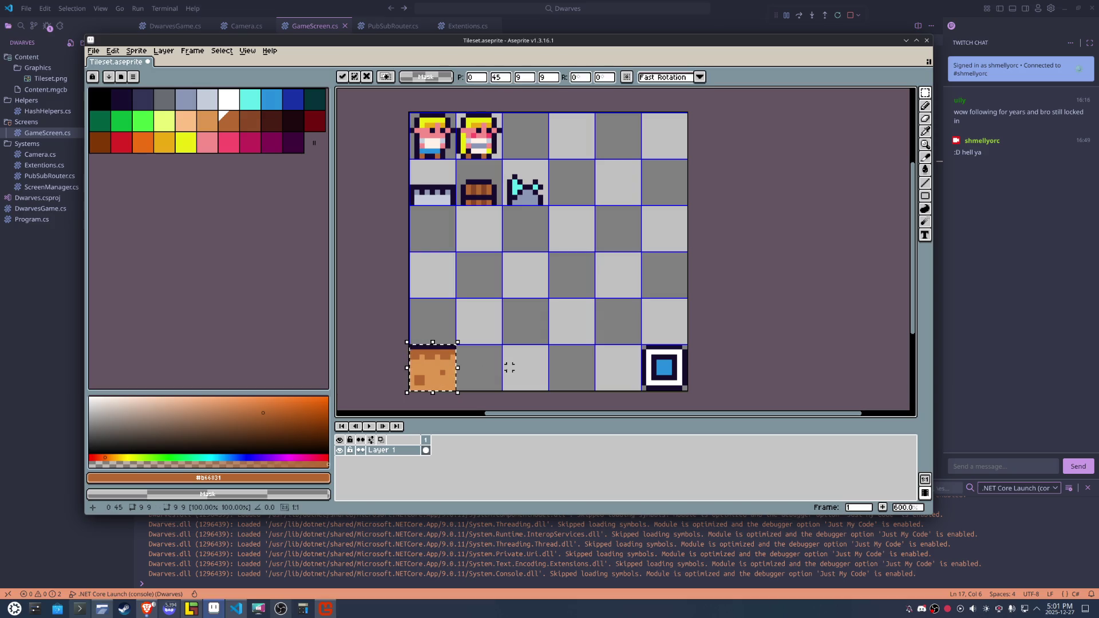
{"action": "key", "text": "shift+Up"}
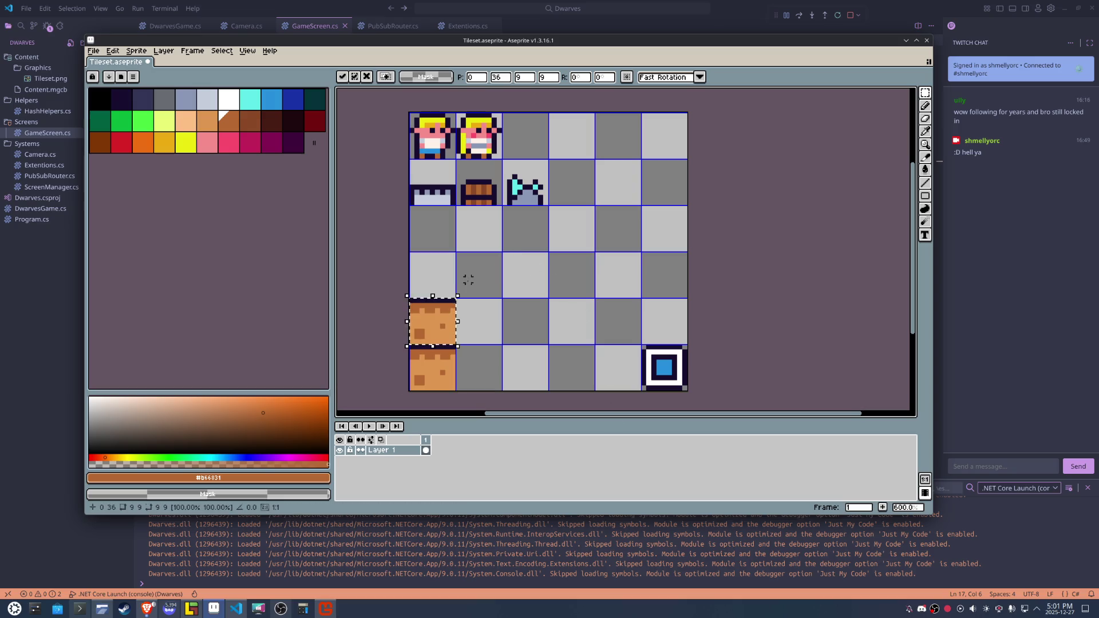
{"action": "left_click_drag", "start_coordinate": [461, 287], "coordinate": [494, 366]}
{"action": "key", "text": "ctrl+z"}
{"action": "key", "text": "Return"}
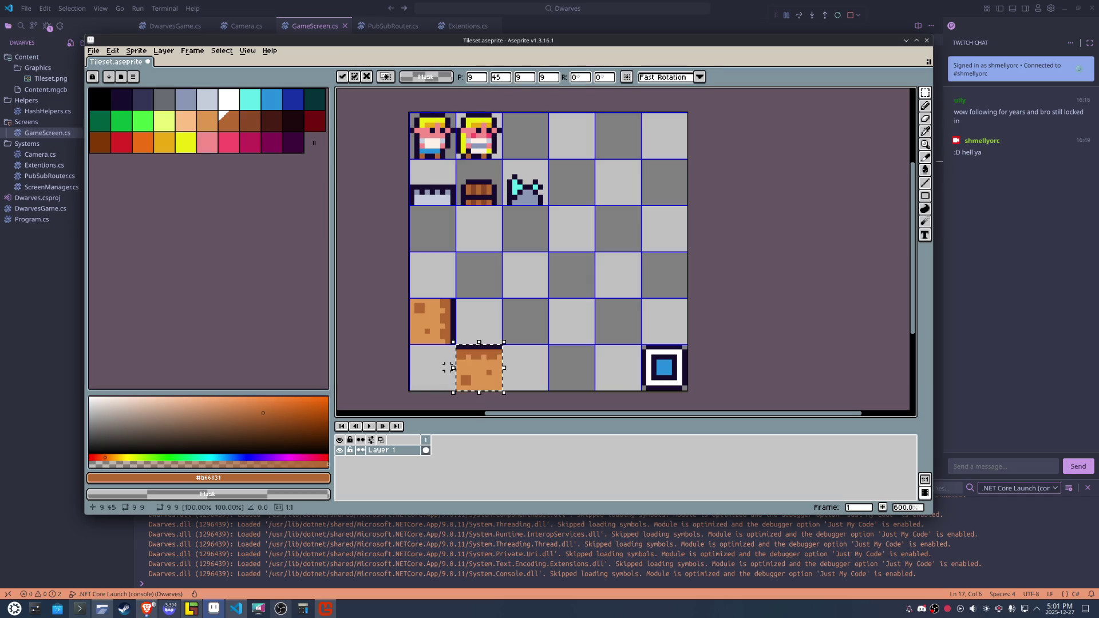
{"action": "left_click", "coordinate": [504, 310]}
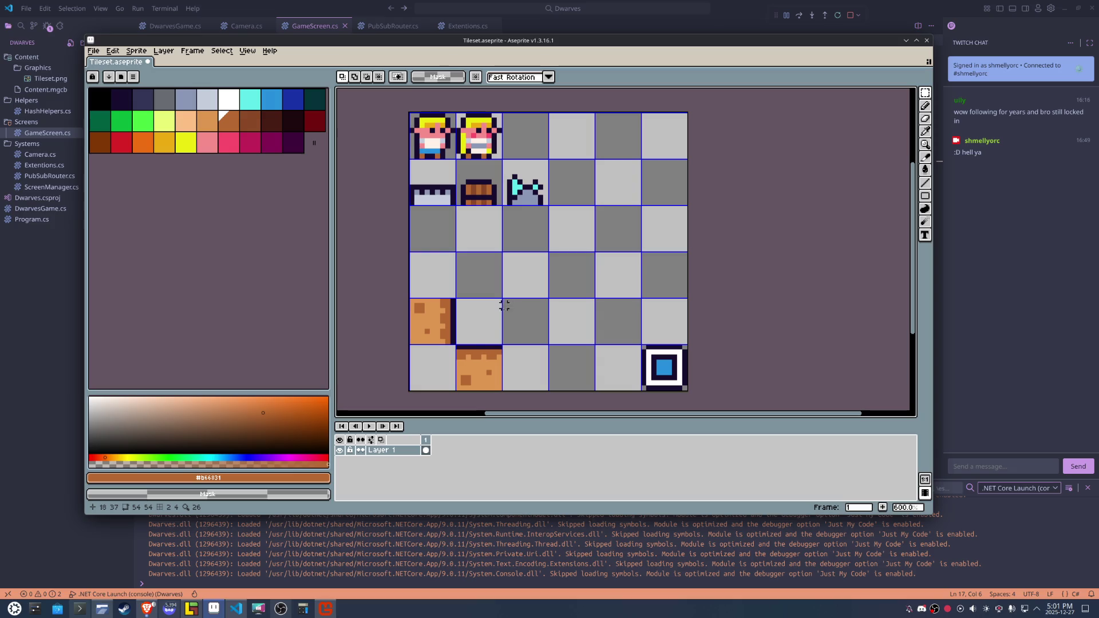
Pencil stepped brown corner pixels and fill the bottom-left cell with light orange #dc9751.
{"action": "scroll", "coordinate": [460, 372], "scroll_direction": "up", "scroll_amount": 3}
{"action": "left_click", "coordinate": [444, 338], "text": "alt"}
{"action": "key", "text": "b"}
{"action": "left_click", "coordinate": [436, 309], "text": "alt"}
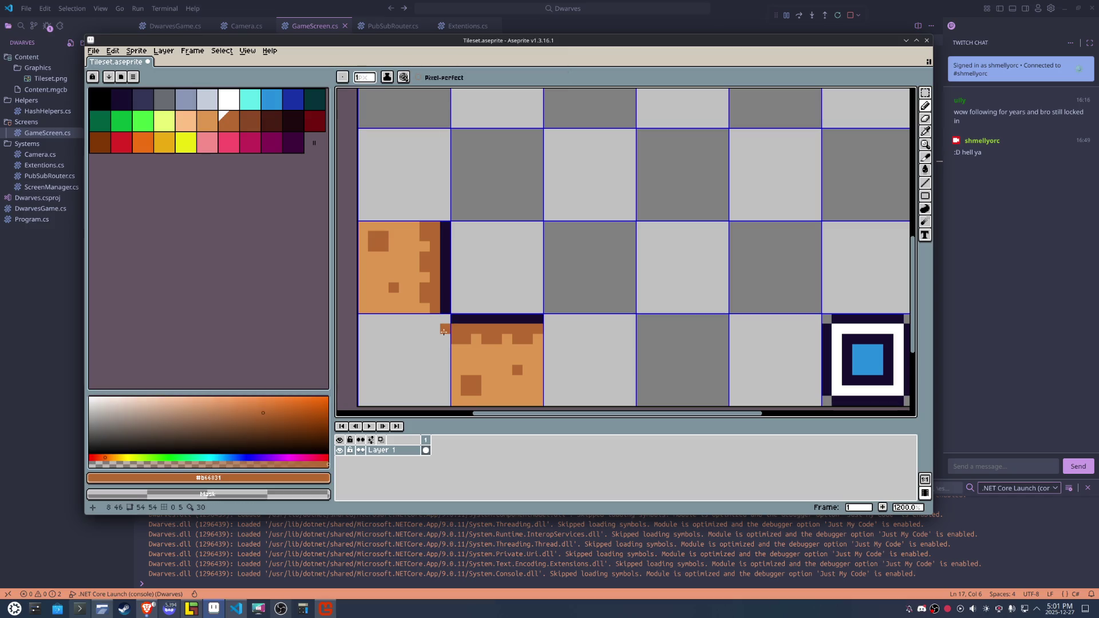
{"action": "left_click_drag", "start_coordinate": [444, 331], "coordinate": [435, 319]}
{"action": "key", "text": "alt"}
{"action": "left_click", "coordinate": [458, 358]}
{"action": "left_click", "coordinate": [462, 351], "text": "alt"}
{"action": "key", "text": "g"}
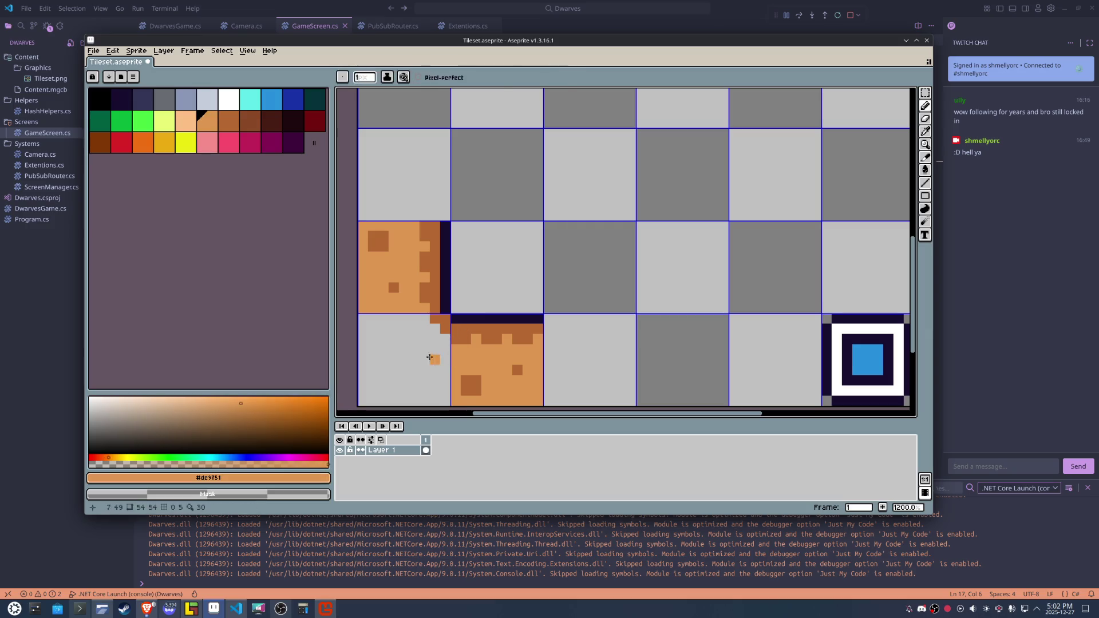
{"action": "left_click", "coordinate": [426, 357]}
{"action": "scroll", "coordinate": [426, 357], "scroll_direction": "down", "scroll_amount": 4}
{"action": "scroll", "coordinate": [426, 358], "scroll_direction": "up", "scroll_amount": 1}
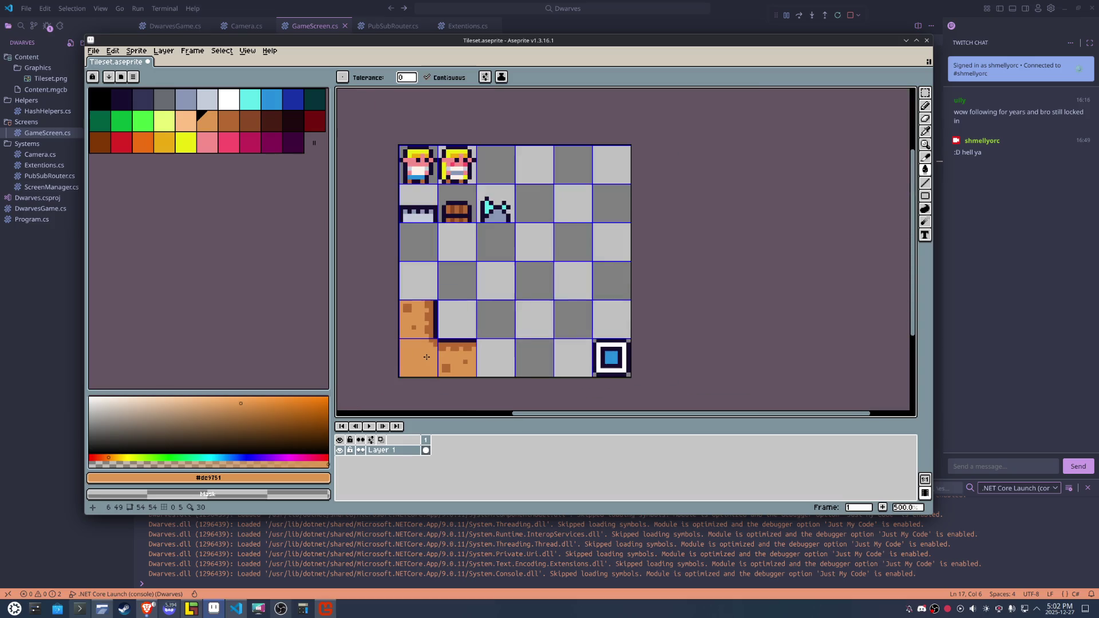
{"action": "scroll", "coordinate": [426, 357], "scroll_direction": "up", "scroll_amount": 2}
{"action": "scroll", "coordinate": [426, 357], "scroll_direction": "up", "scroll_amount": 2}
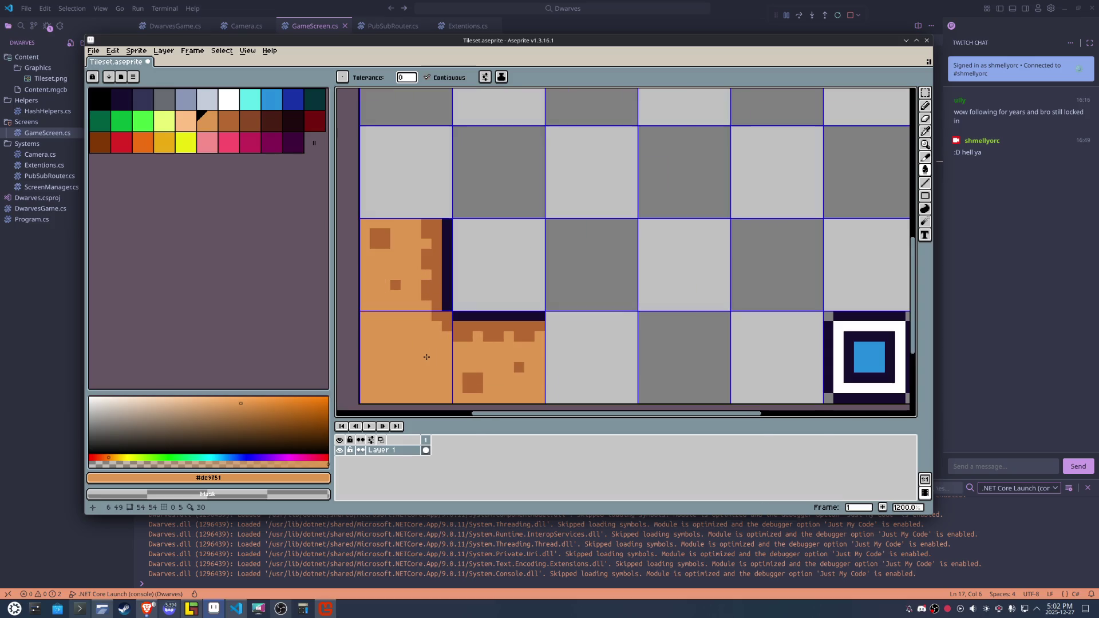
{"action": "scroll", "coordinate": [426, 357], "scroll_direction": "down", "scroll_amount": 2}
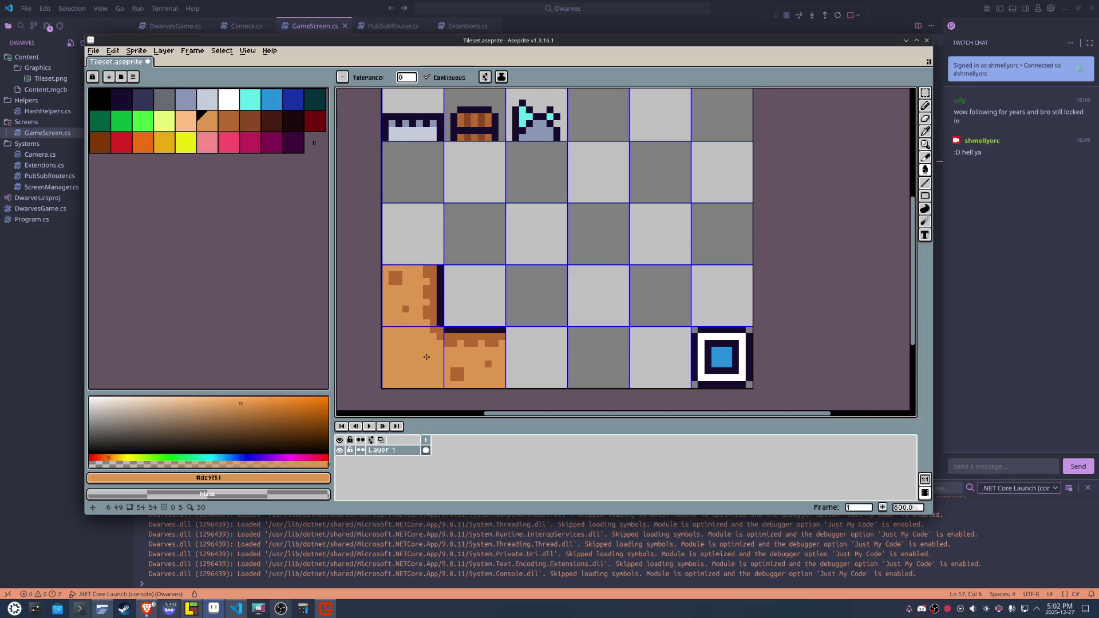
{"action": "scroll", "coordinate": [426, 357], "scroll_direction": "down", "scroll_amount": 1}
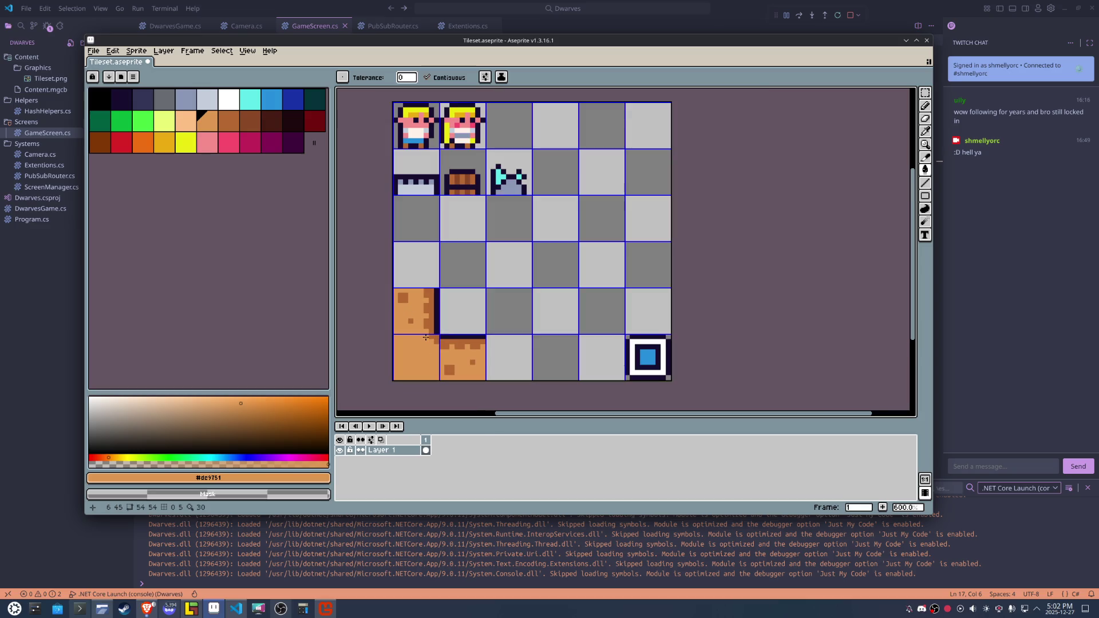
Copy the right-edge dirt tile and place a copy two cells to the right.
{"action": "key", "text": "m"}
{"action": "left_click_drag", "start_coordinate": [395, 290], "coordinate": [438, 333]}
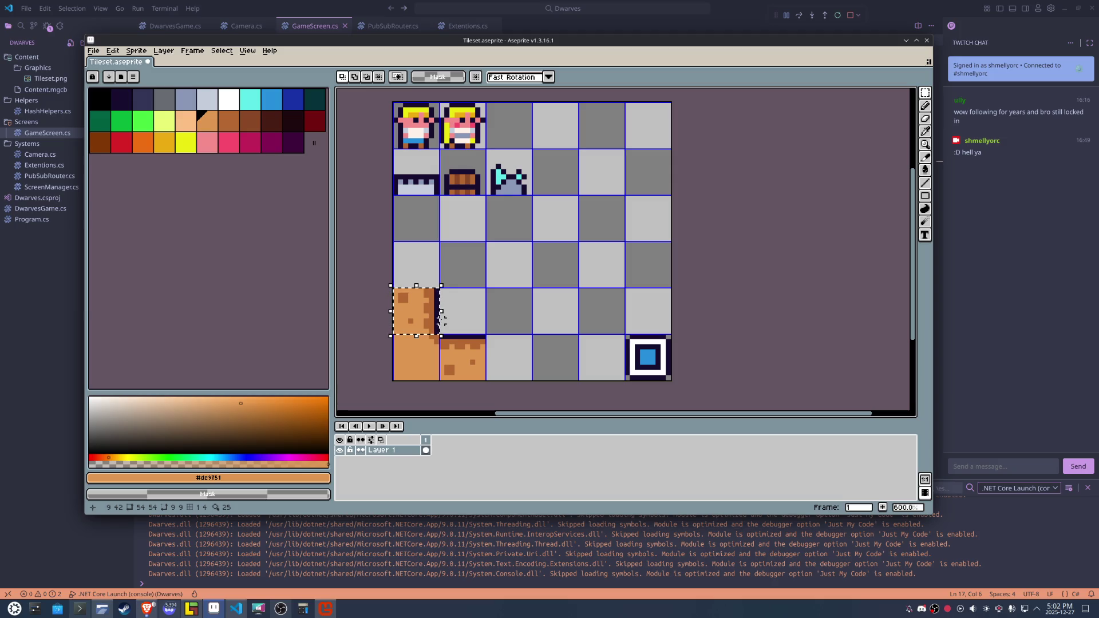
{"action": "key", "text": "ctrl+c"}
{"action": "key", "text": "ctrl+v"}
{"action": "key", "text": "Right"}
{"action": "key", "text": "Right"}
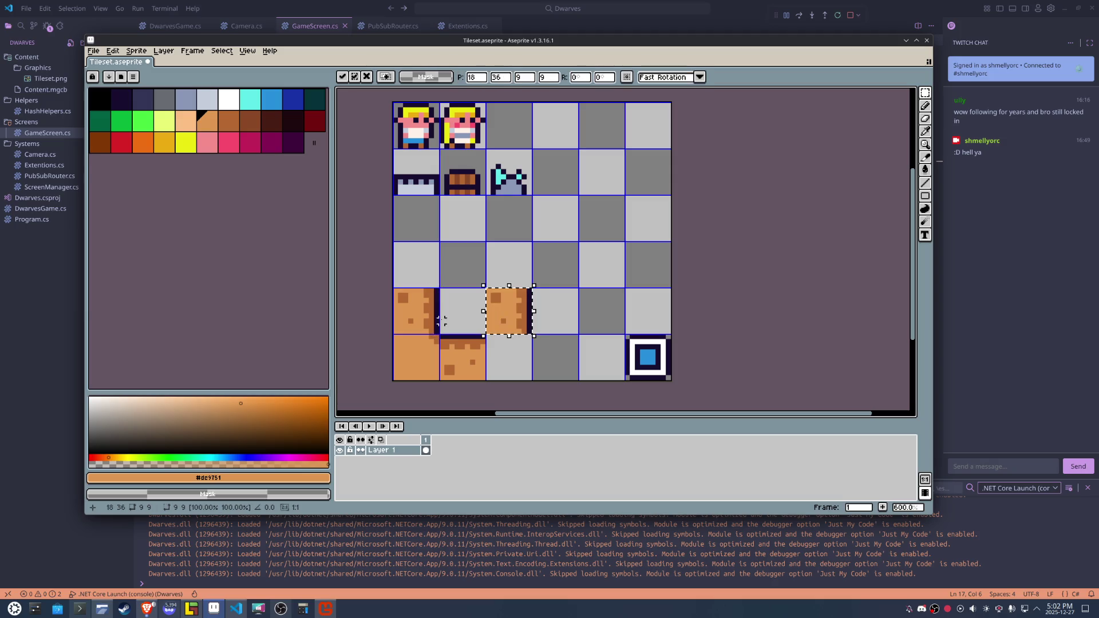
{"action": "left_click", "coordinate": [426, 360]}
Paste the plain orange corner tile into the third bottom-row cell.
{"action": "left_click", "coordinate": [426, 360]}
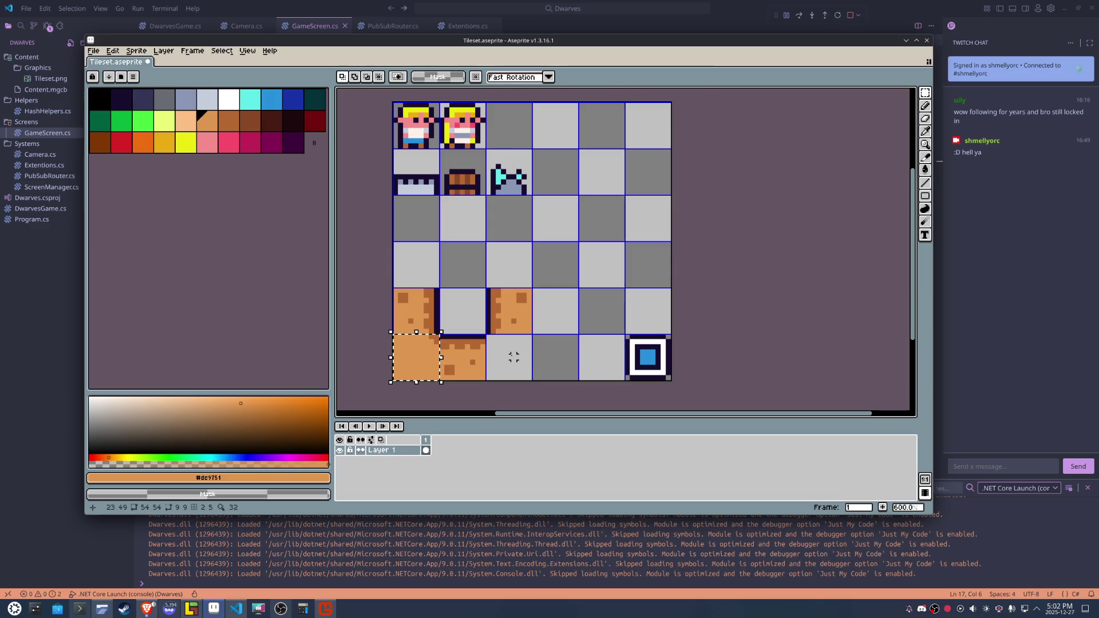
{"action": "key", "text": "ctrl+v"}
{"action": "left_click_drag", "start_coordinate": [417, 357], "coordinate": [514, 357]}
{"action": "left_click", "coordinate": [601, 316]}
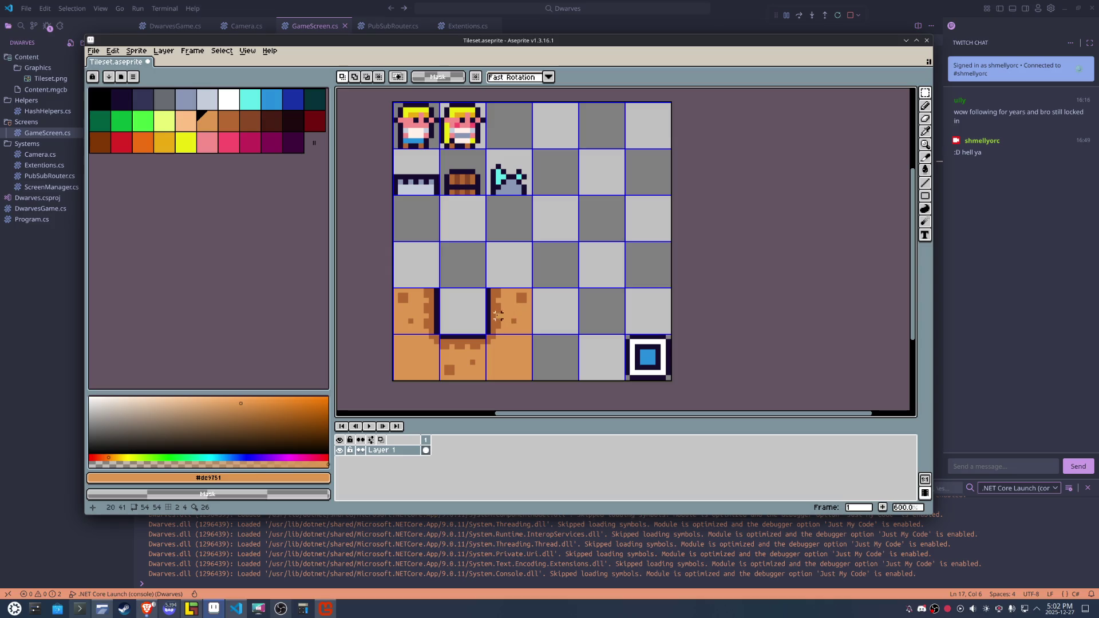
Paste orange corner tiles at the ring's top-left and top-right positions.
{"action": "key", "text": "ctrl+v"}
{"action": "left_click_drag", "start_coordinate": [426, 356], "coordinate": [426, 264]}
{"action": "left_click", "coordinate": [482, 346]}
{"action": "key", "text": "ctrl+v"}
{"action": "key", "text": "shift+Up"}
{"action": "key", "text": "shift+Up"}
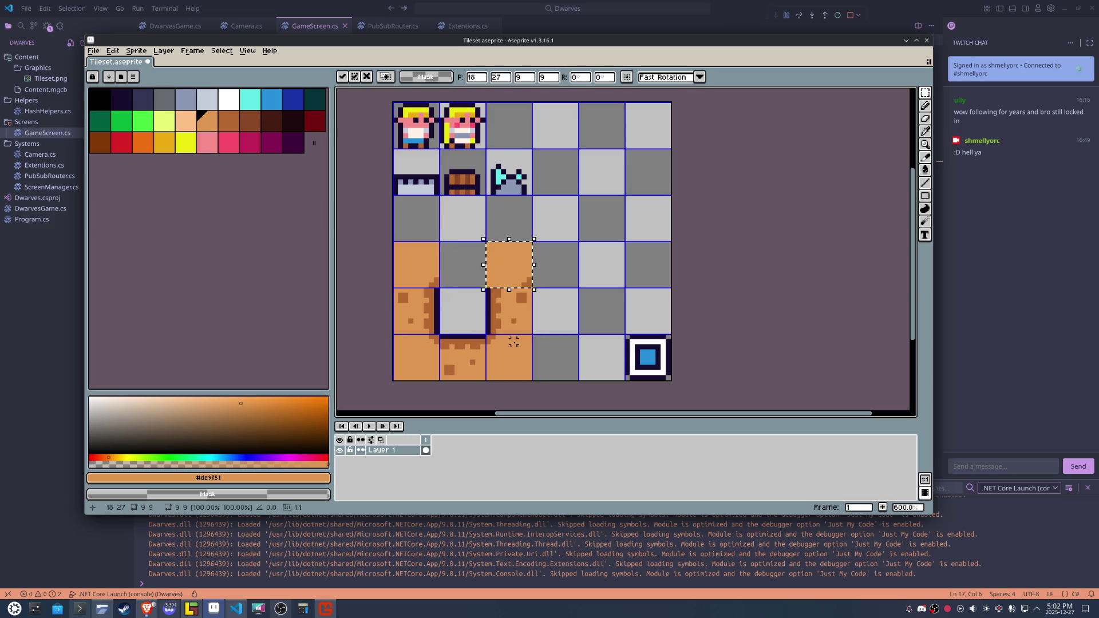
{"action": "left_click", "coordinate": [472, 352]}
Place a flipped copy of the edge tile in the ring's top middle, then check the Edit menu.
{"action": "key", "text": "ctrl+v"}
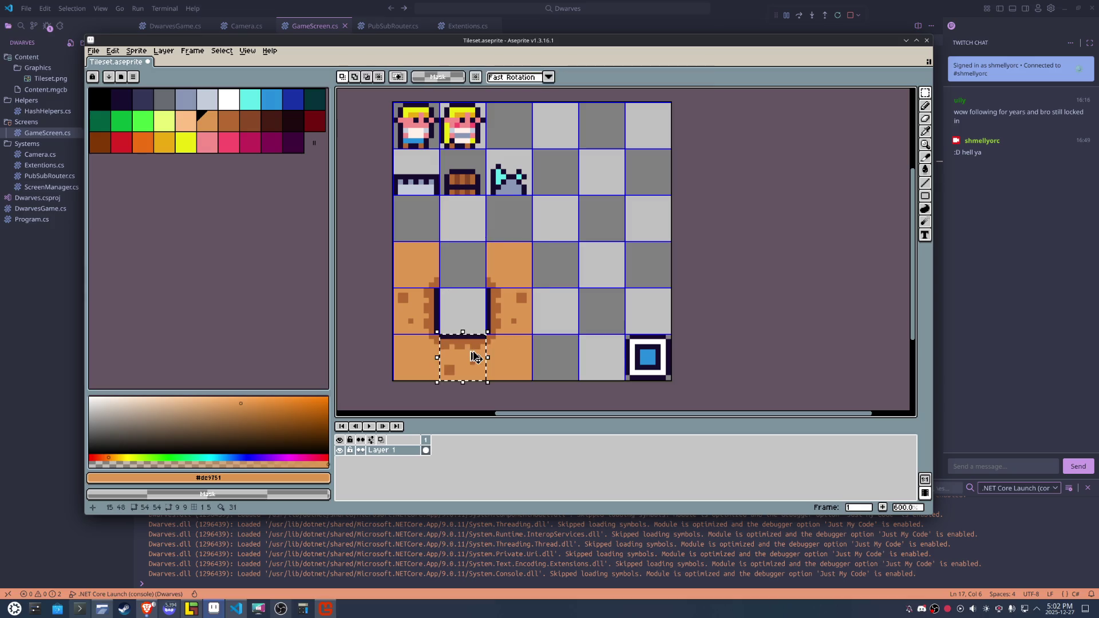
{"action": "key", "text": "shift+Up"}
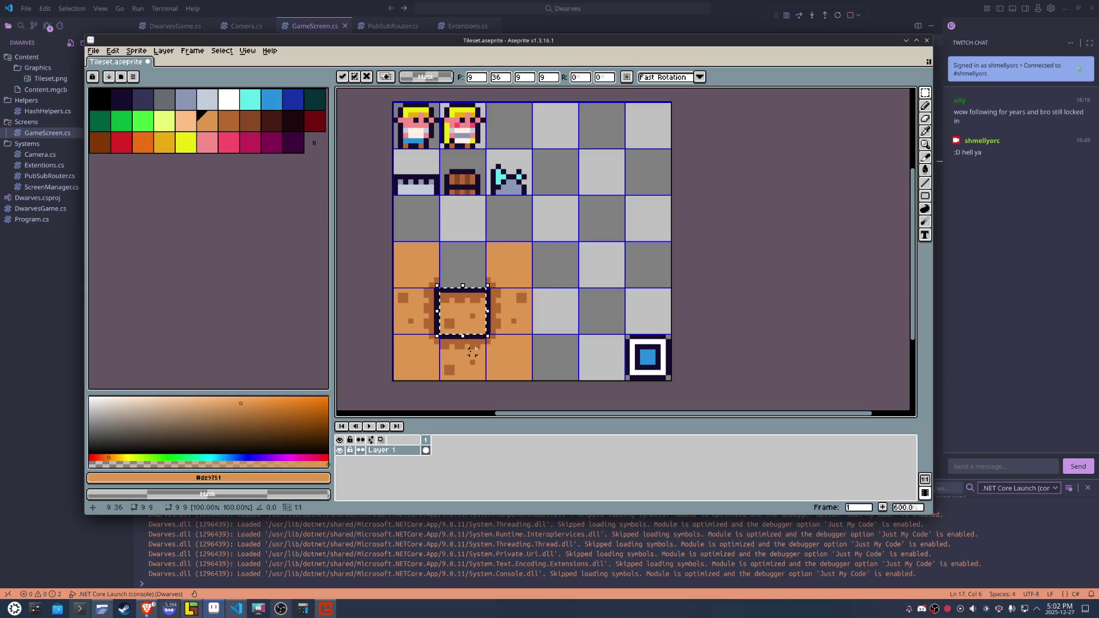
{"action": "key", "text": "shift+Up"}
{"action": "key", "text": "shift+v"}
{"action": "left_click", "coordinate": [492, 347]}
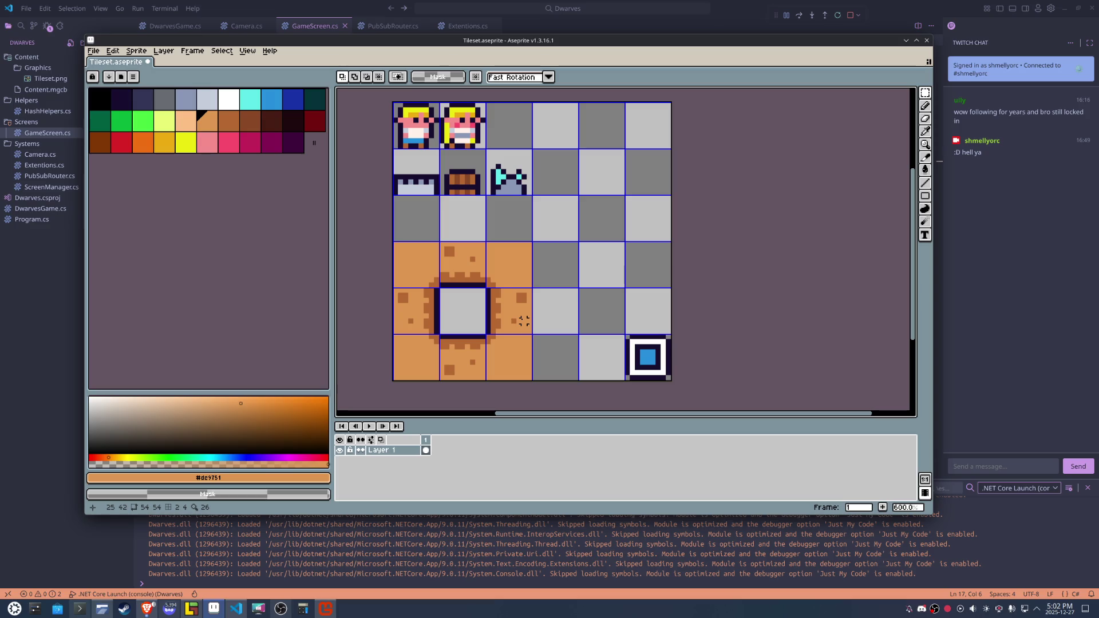
{"action": "left_click", "coordinate": [115, 51]}
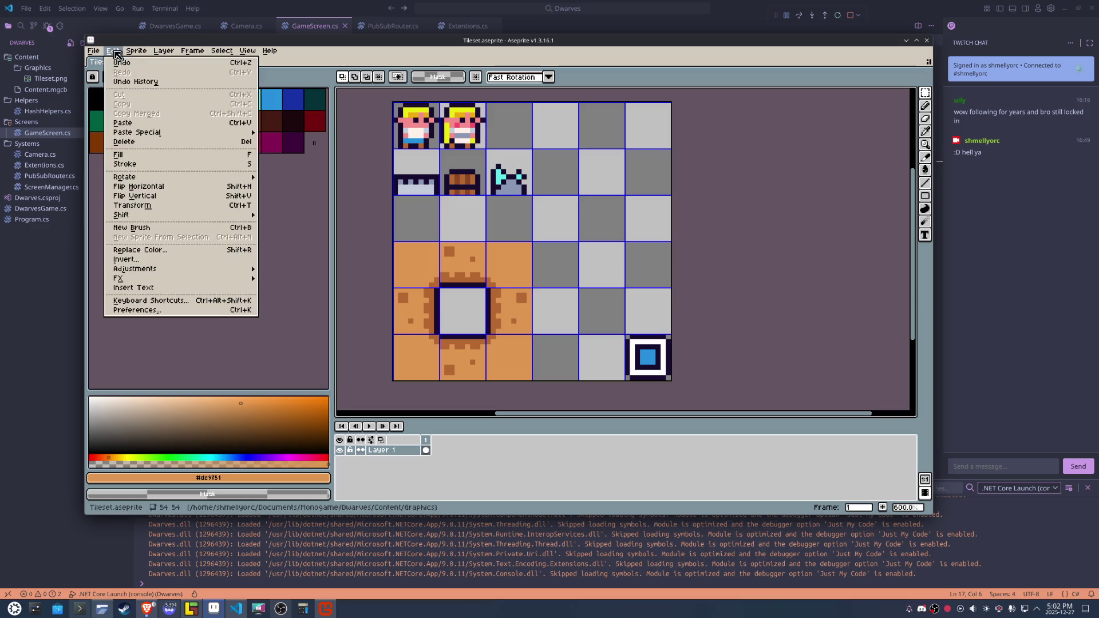
{"action": "left_click", "coordinate": [114, 52]}
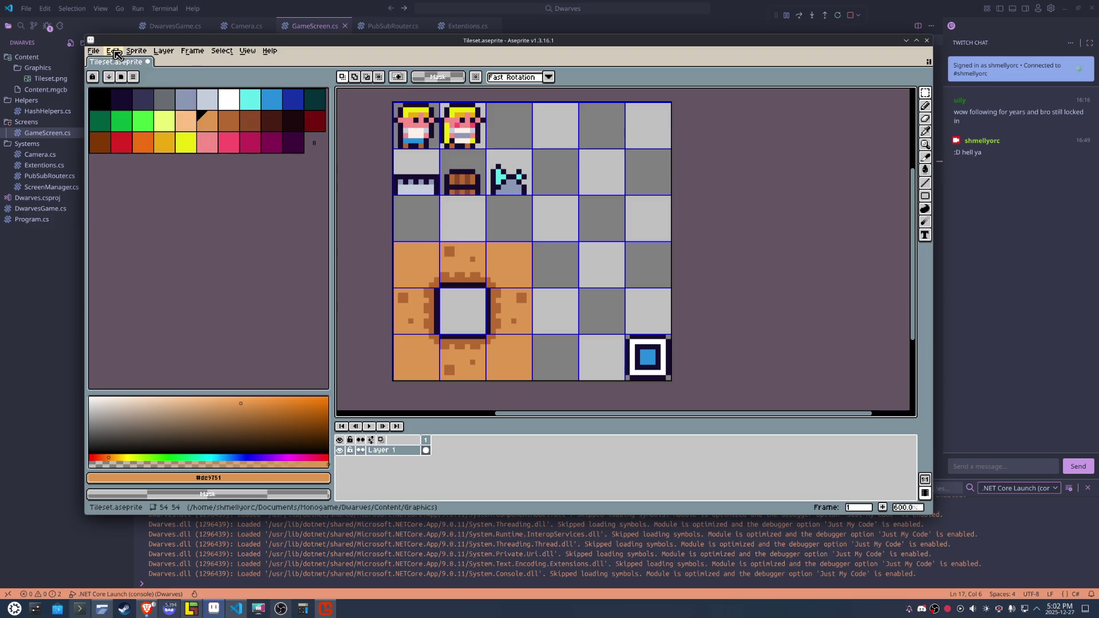
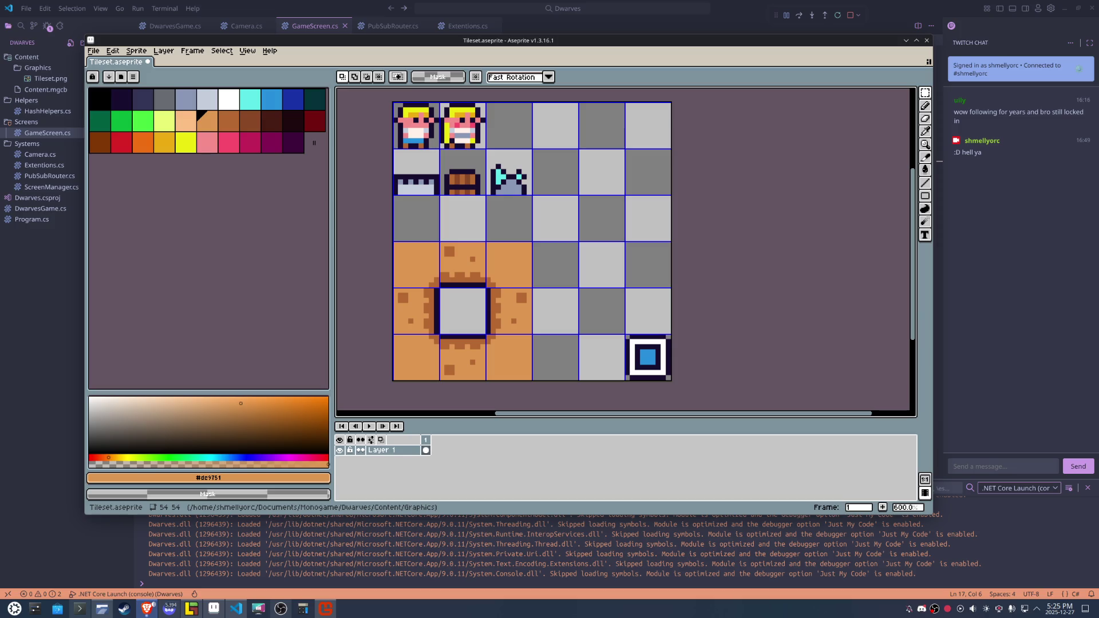
Copy the pit's middle tiles and left and right columns, shifting them three tiles right and one up.
{"action": "scroll", "coordinate": [579, 289], "scroll_direction": "up", "scroll_amount": 1}
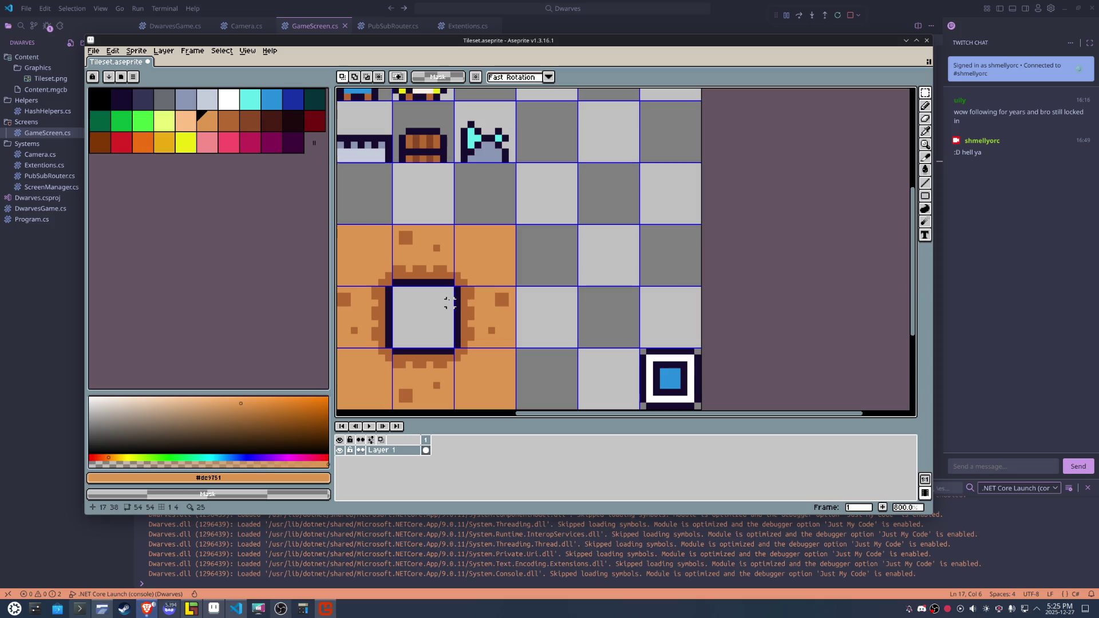
{"action": "left_click_drag", "start_coordinate": [436, 254], "coordinate": [427, 320]}
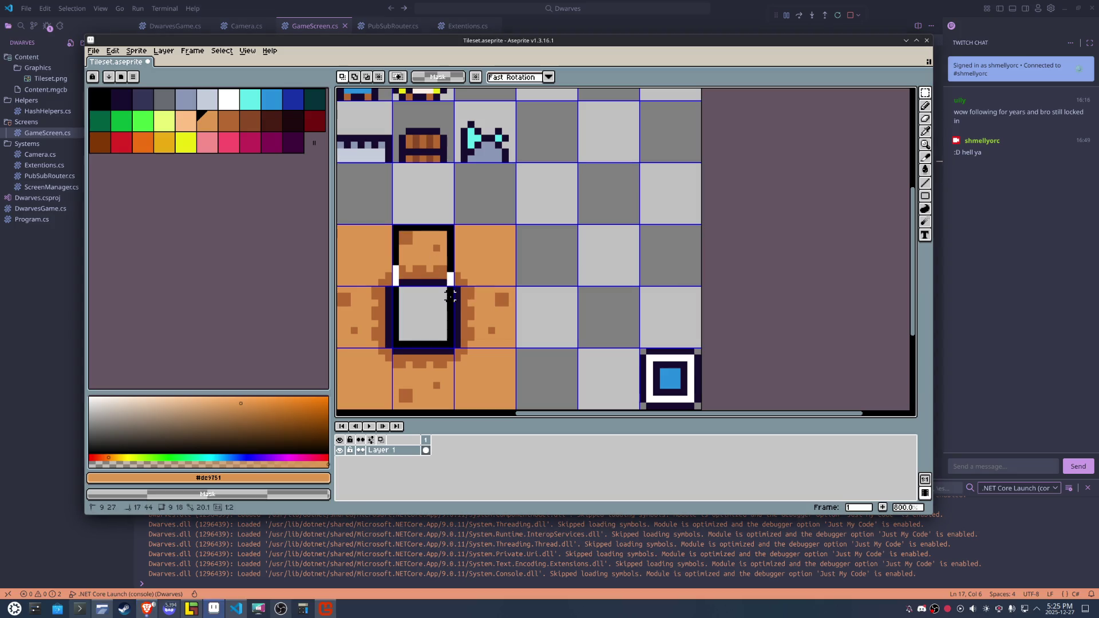
{"action": "left_click_drag", "start_coordinate": [367, 254], "coordinate": [390, 371]}
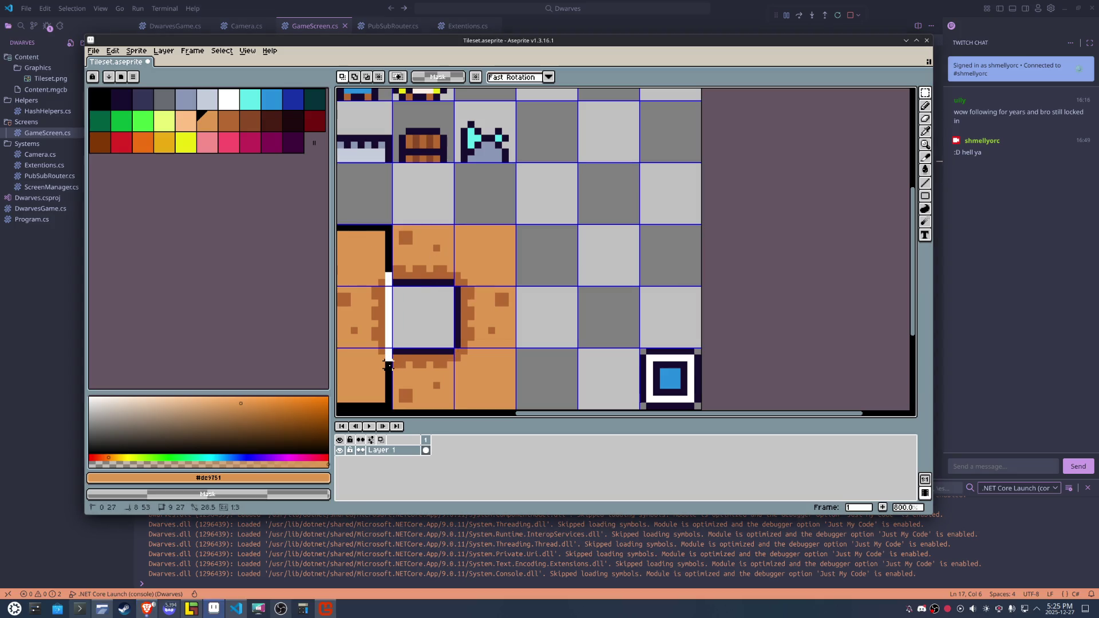
{"action": "key", "text": "shift+Right"}
{"action": "key", "text": "shift+Right"}
{"action": "key", "text": "shift+Right"}
{"action": "key", "text": "shift+Up"}
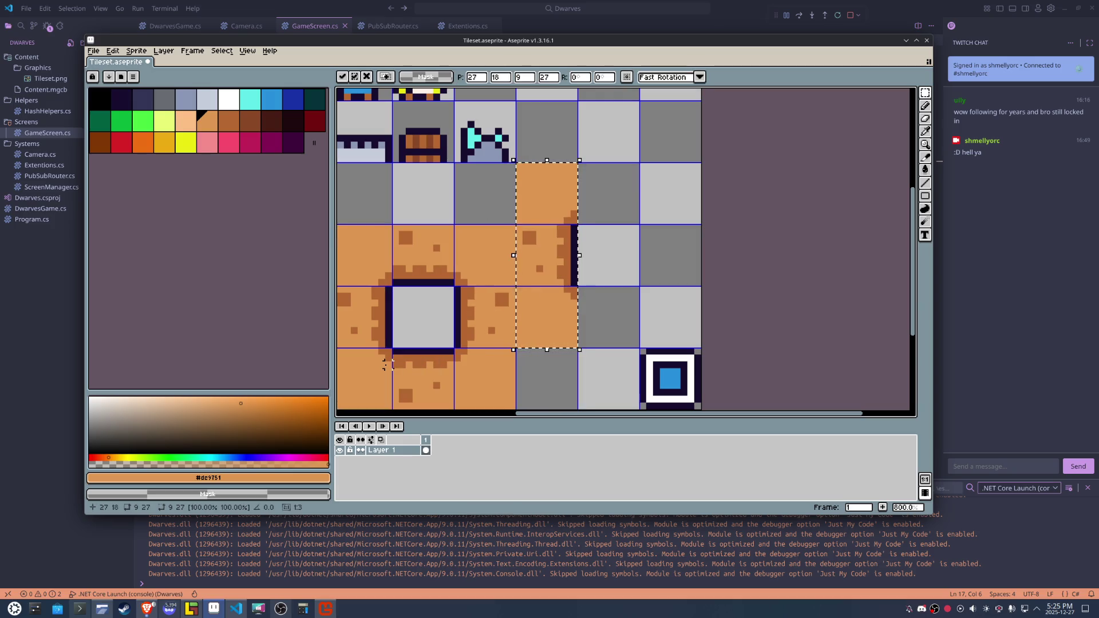
{"action": "left_click_drag", "start_coordinate": [457, 234], "coordinate": [494, 376]}
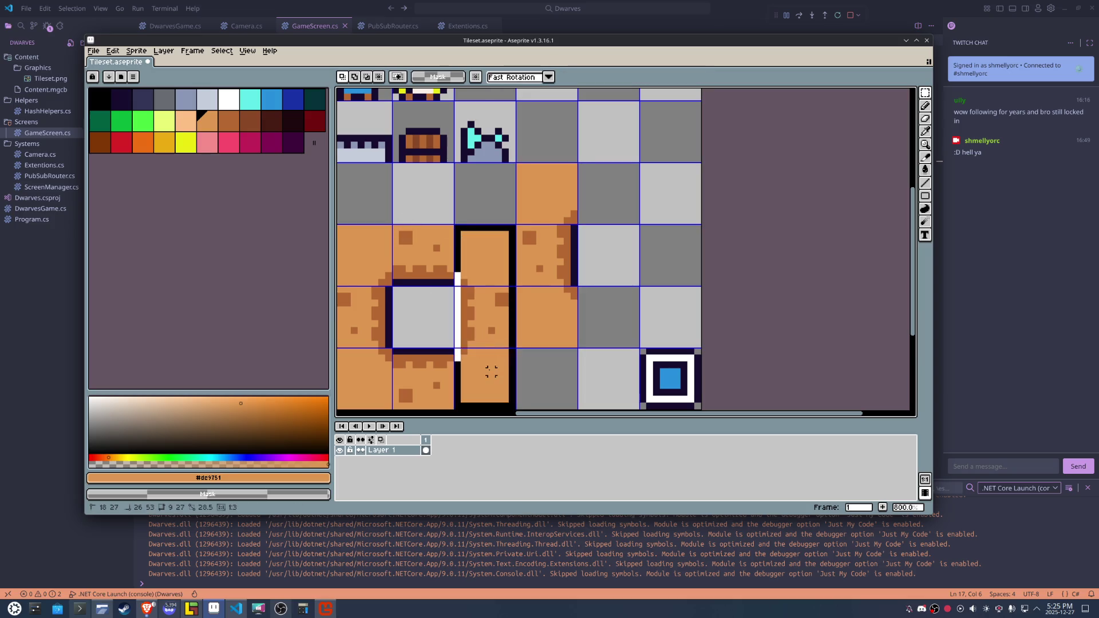
{"action": "key", "text": "shift+Up"}
{"action": "key", "text": "shift+Right"}
{"action": "key", "text": "shift+Right"}
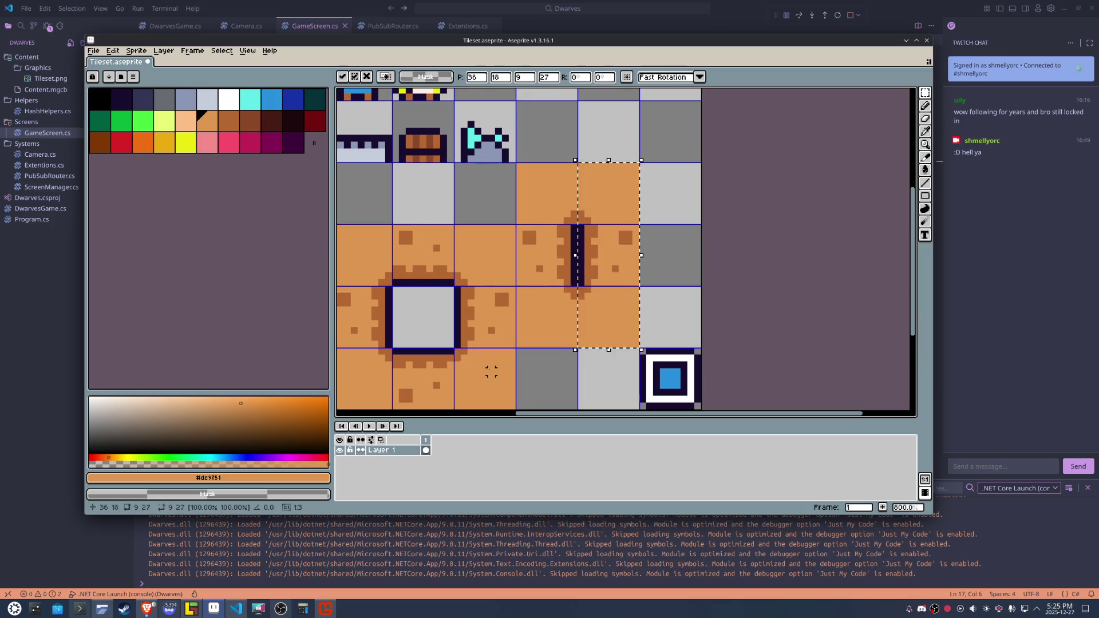
{"action": "key", "text": "shift+Right"}
Copy the pit's bottom and top middle tiles into the new pit, then pick a brown colour.
{"action": "left_click_drag", "start_coordinate": [396, 351], "coordinate": [433, 396]}
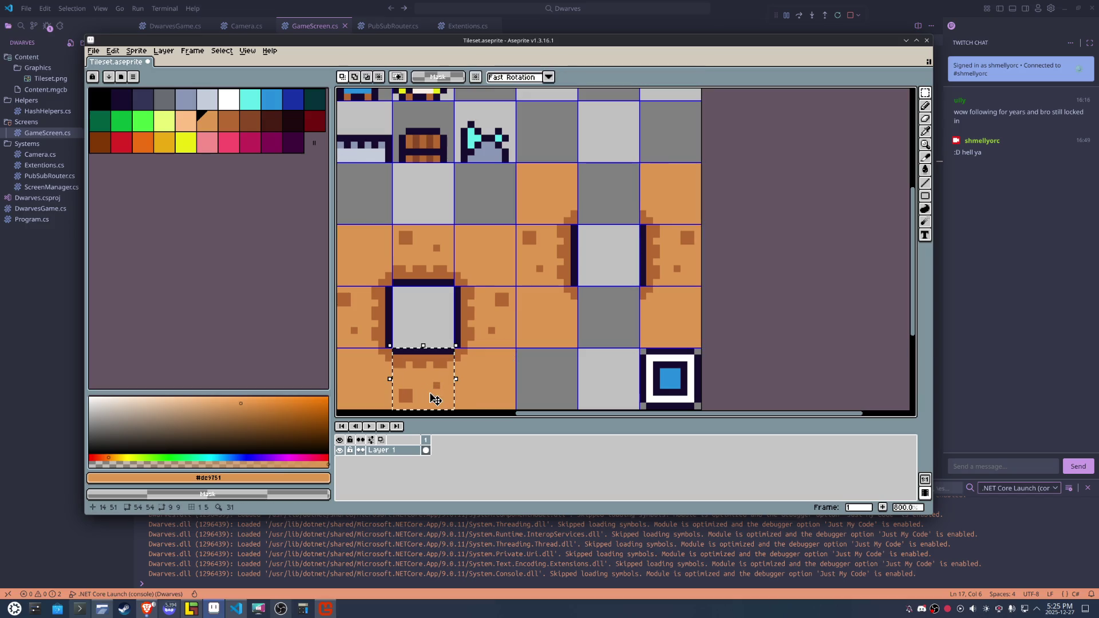
{"action": "key", "text": "shift+Up"}
{"action": "key", "text": "shift+Right"}
{"action": "key", "text": "shift+Right"}
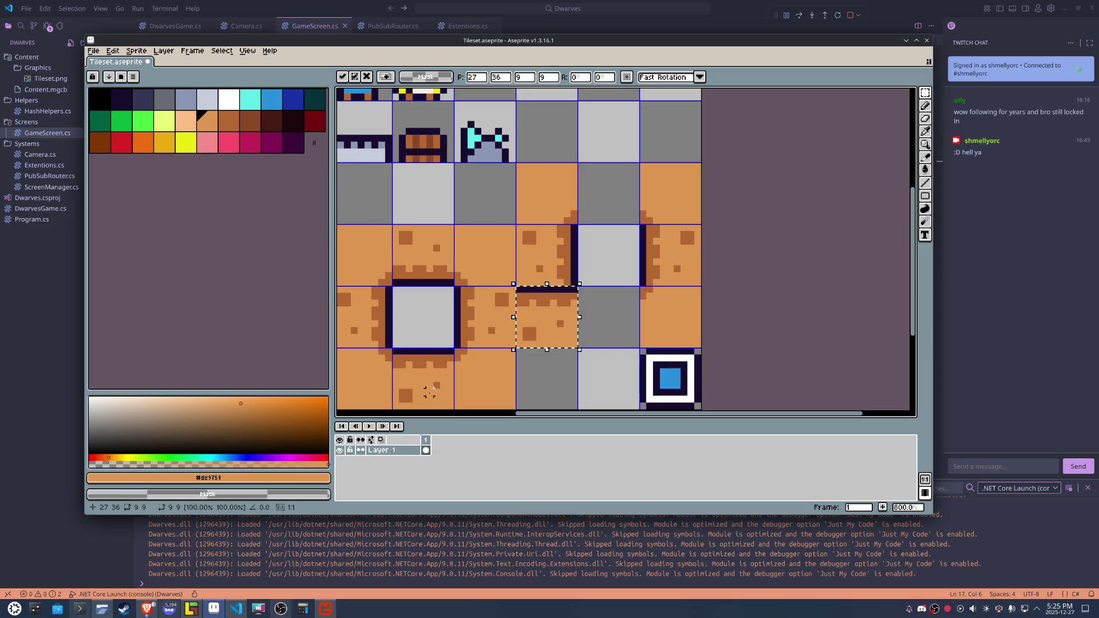
{"action": "key", "text": "shift+Right"}
{"action": "key", "text": "Return"}
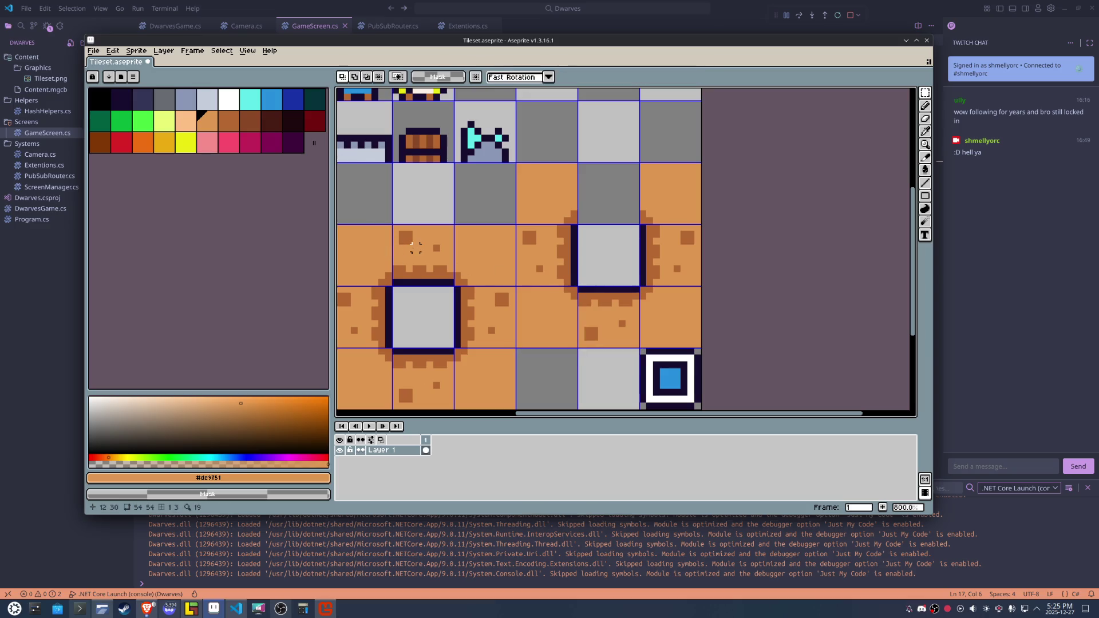
{"action": "left_click_drag", "start_coordinate": [417, 250], "coordinate": [418, 254]}
{"action": "key", "text": "shift+Right"}
{"action": "key", "text": "shift+Right"}
{"action": "key", "text": "shift+Right"}
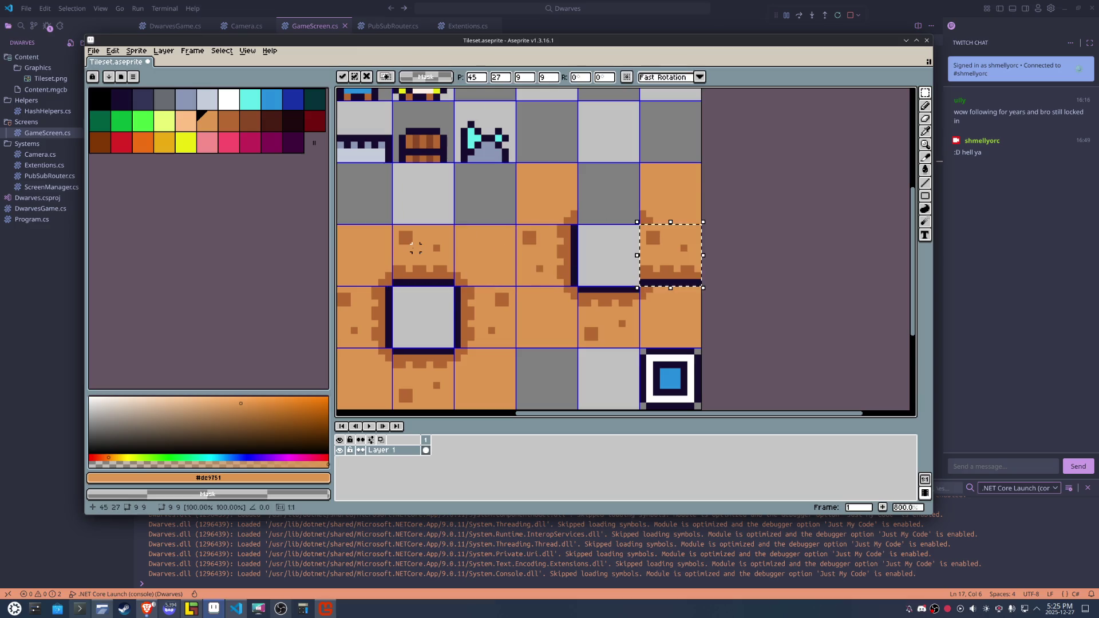
{"action": "key", "text": "shift+Up"}
{"action": "key", "text": "Return"}
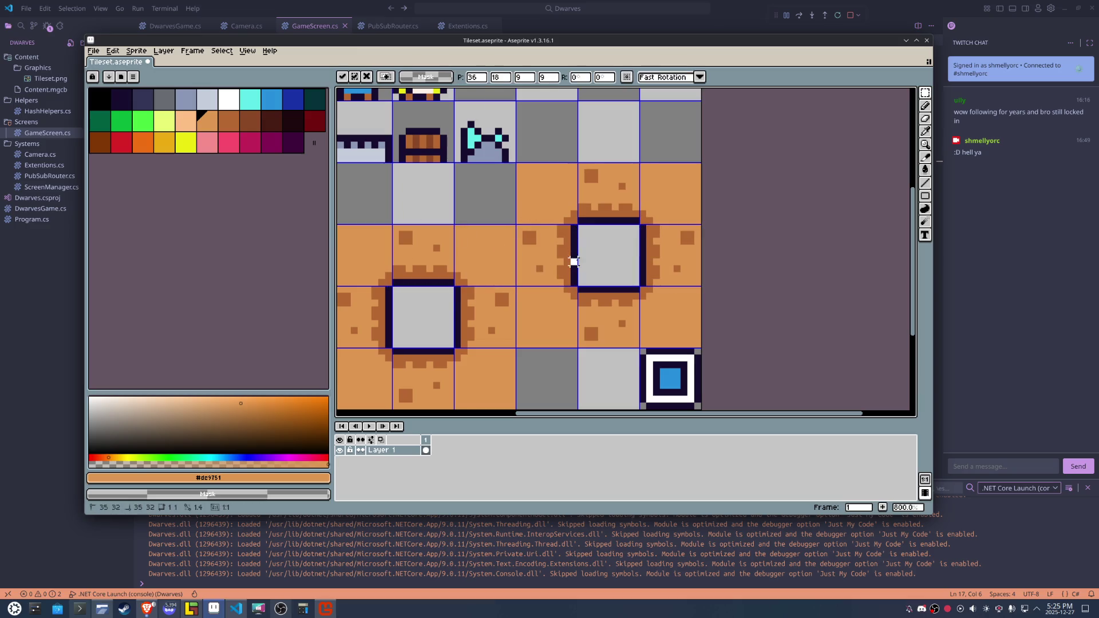
{"action": "scroll", "coordinate": [598, 224], "scroll_direction": "up", "scroll_amount": 6}
{"action": "left_click", "coordinate": [603, 170], "text": "alt"}
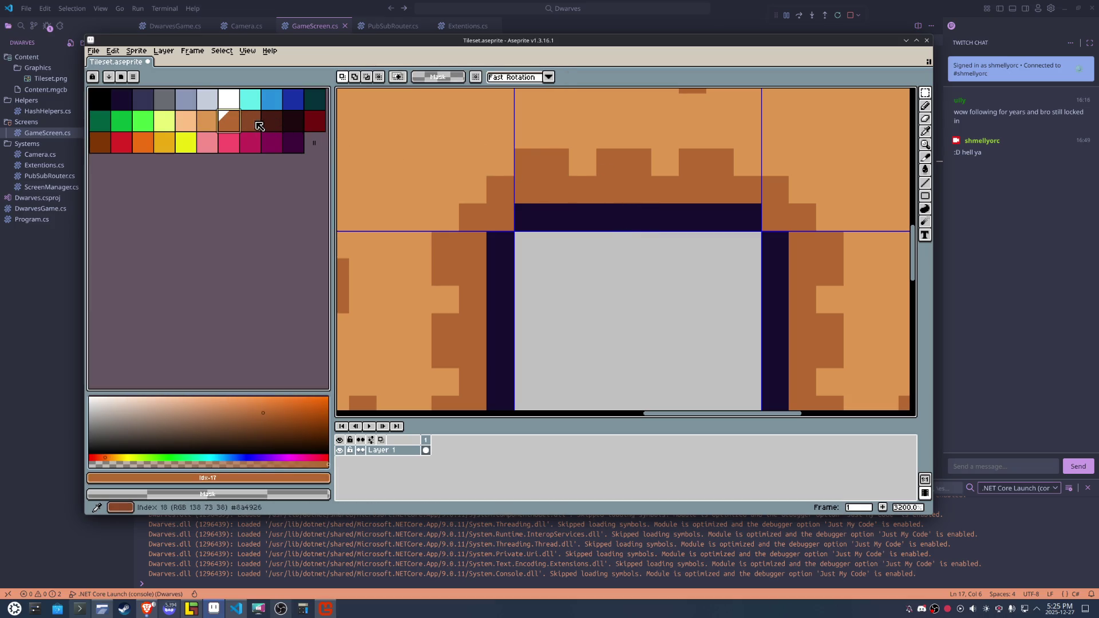
With the Pencil and a slightly different brown, paint over the navy top row of the new hole.
{"action": "left_click", "coordinate": [250, 121]}
{"action": "key", "text": "b"}
{"action": "left_click_drag", "start_coordinate": [747, 216], "coordinate": [523, 213]}
{"action": "key", "text": "ctrl+z"}
{"action": "key", "text": "ctrl+y"}
{"action": "scroll", "coordinate": [525, 214], "scroll_direction": "down", "scroll_amount": 4}
{"action": "scroll", "coordinate": [551, 224], "scroll_direction": "down", "scroll_amount": 1}
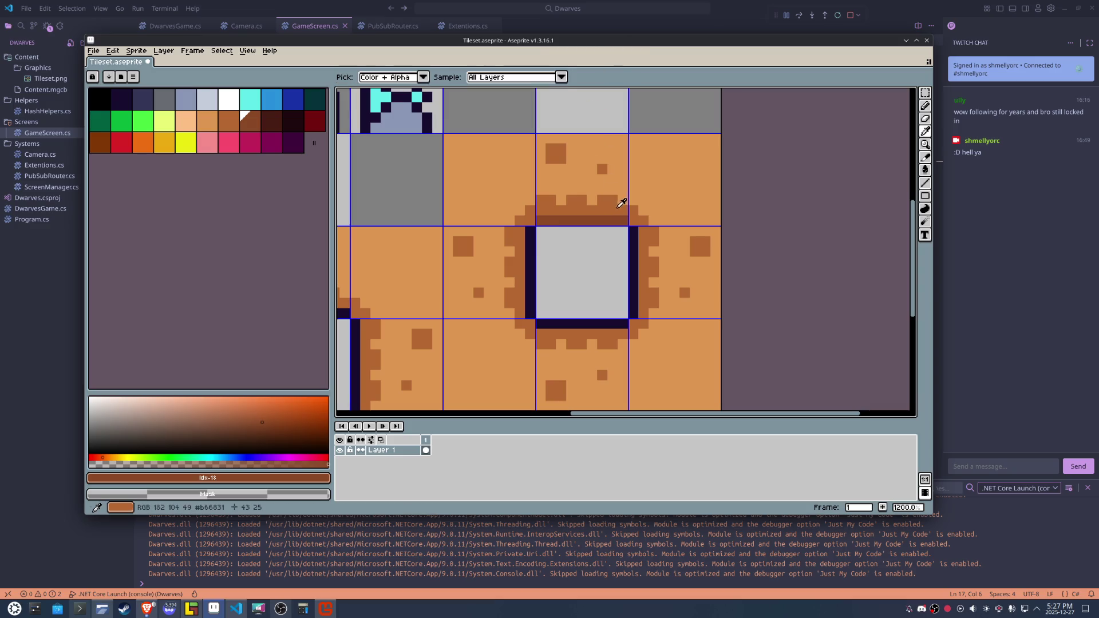
Draw a dark brown row along the hole's top, dotted with lighter brown pixels.
{"action": "left_click", "coordinate": [625, 217], "text": "alt"}
{"action": "scroll", "coordinate": [626, 217], "scroll_direction": "up", "scroll_amount": 1}
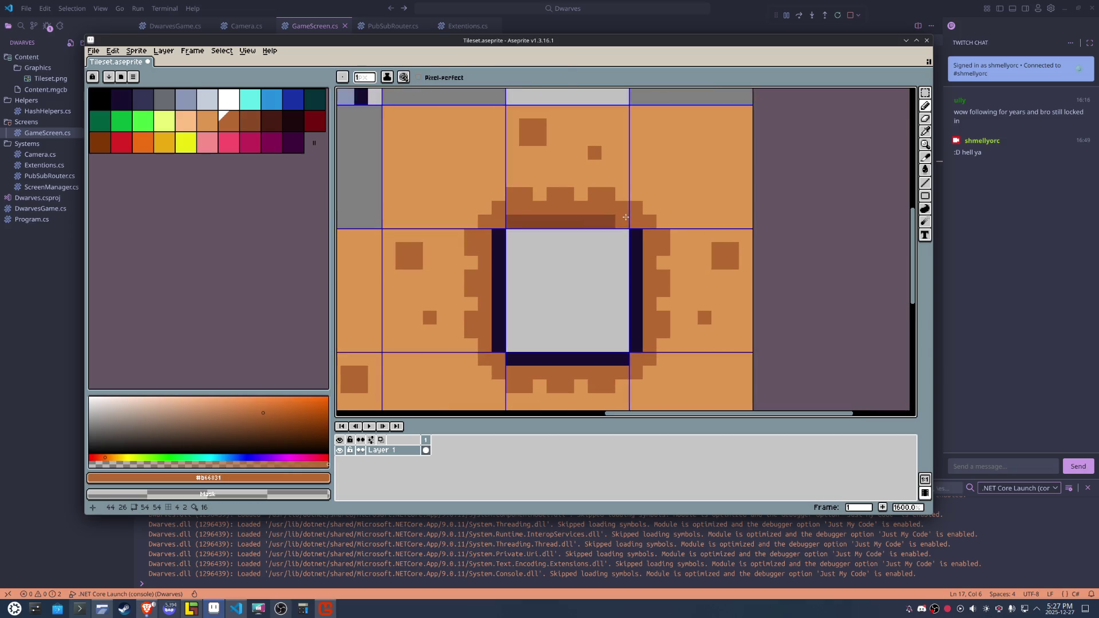
{"action": "left_click", "coordinate": [622, 222], "text": "alt"}
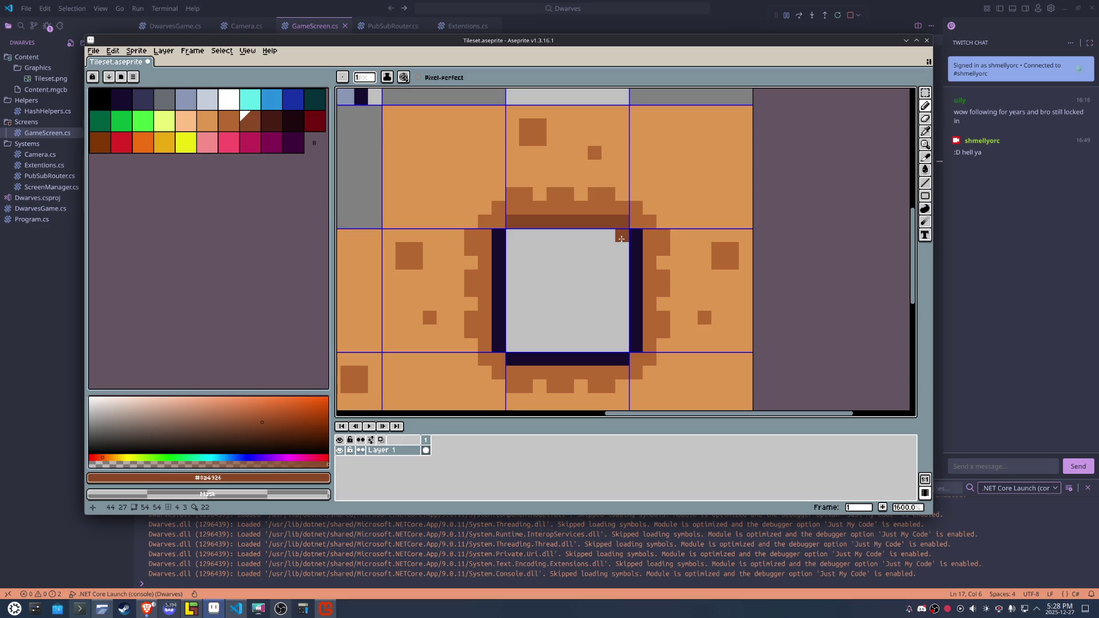
{"action": "left_click", "coordinate": [622, 238]}
{"action": "left_click_drag", "start_coordinate": [621, 238], "coordinate": [509, 235]}
{"action": "left_click", "coordinate": [510, 213], "text": "alt"}
{"action": "left_click", "coordinate": [525, 222]}
{"action": "left_click", "coordinate": [553, 221]}
{"action": "left_click", "coordinate": [580, 221]}
{"action": "left_click", "coordinate": [599, 219]}
{"action": "key", "text": "ctrl+z"}
{"action": "left_click", "coordinate": [608, 221]}
Add a second dark brown row inside the hole's top and select the gray hole by colour.
{"action": "key", "text": "alt"}
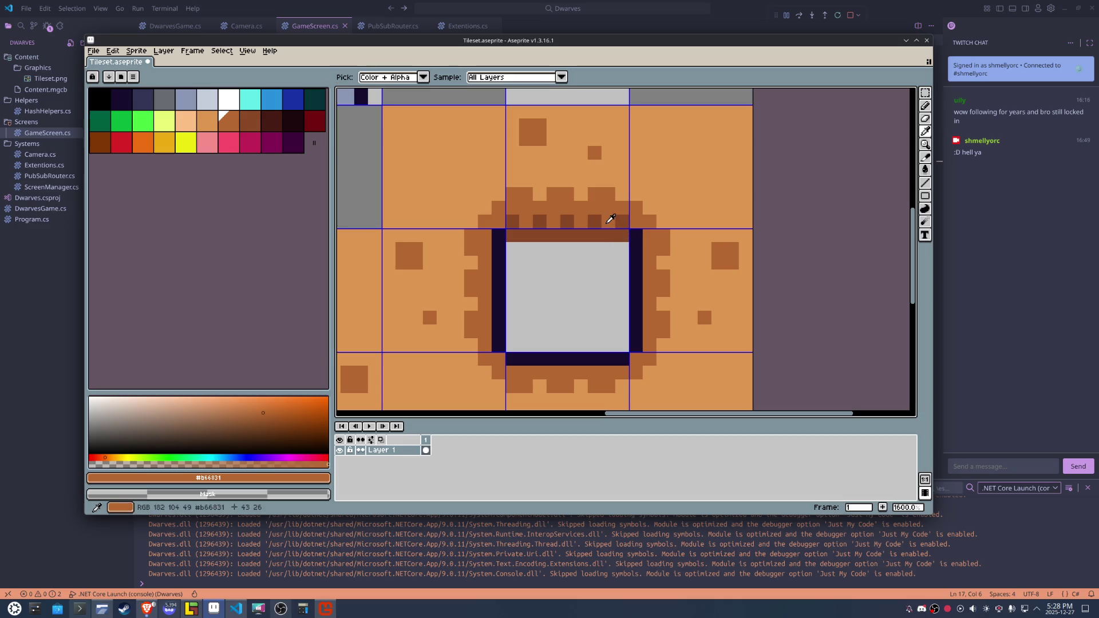
{"action": "left_click", "coordinate": [595, 235]}
{"action": "left_click", "coordinate": [567, 235]}
{"action": "left_click", "coordinate": [540, 235]}
{"action": "left_click", "coordinate": [513, 235]}
{"action": "left_click", "coordinate": [525, 235], "text": "alt"}
{"action": "left_click", "coordinate": [511, 245]}
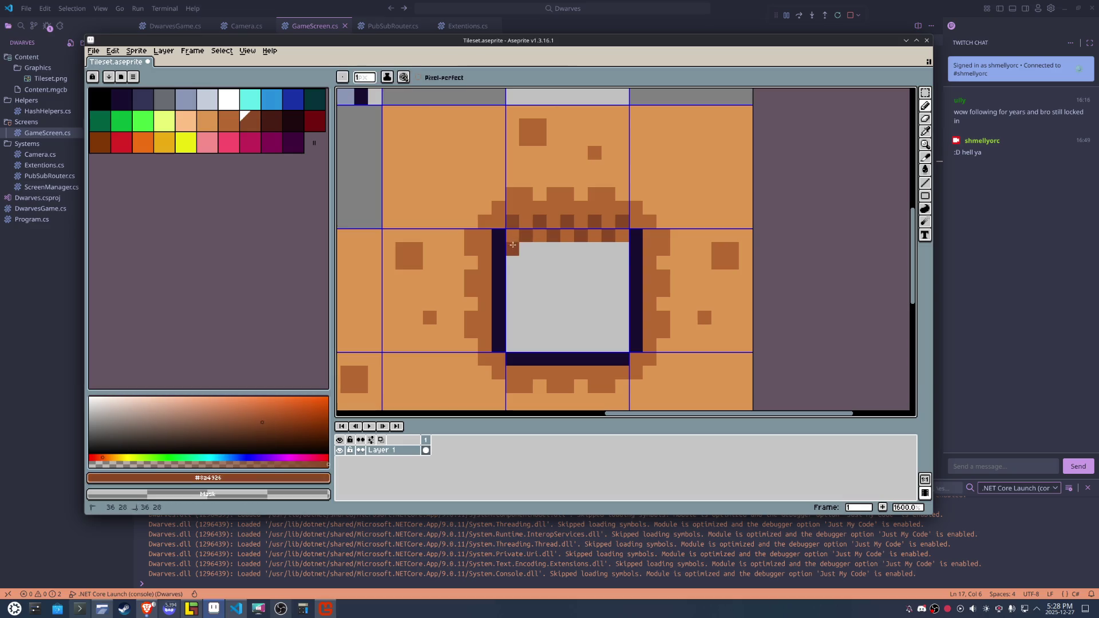
{"action": "left_click_drag", "start_coordinate": [511, 245], "coordinate": [622, 248]}
{"action": "scroll", "coordinate": [621, 250], "scroll_direction": "down", "scroll_amount": 3}
{"action": "scroll", "coordinate": [621, 252], "scroll_direction": "up", "scroll_amount": 2}
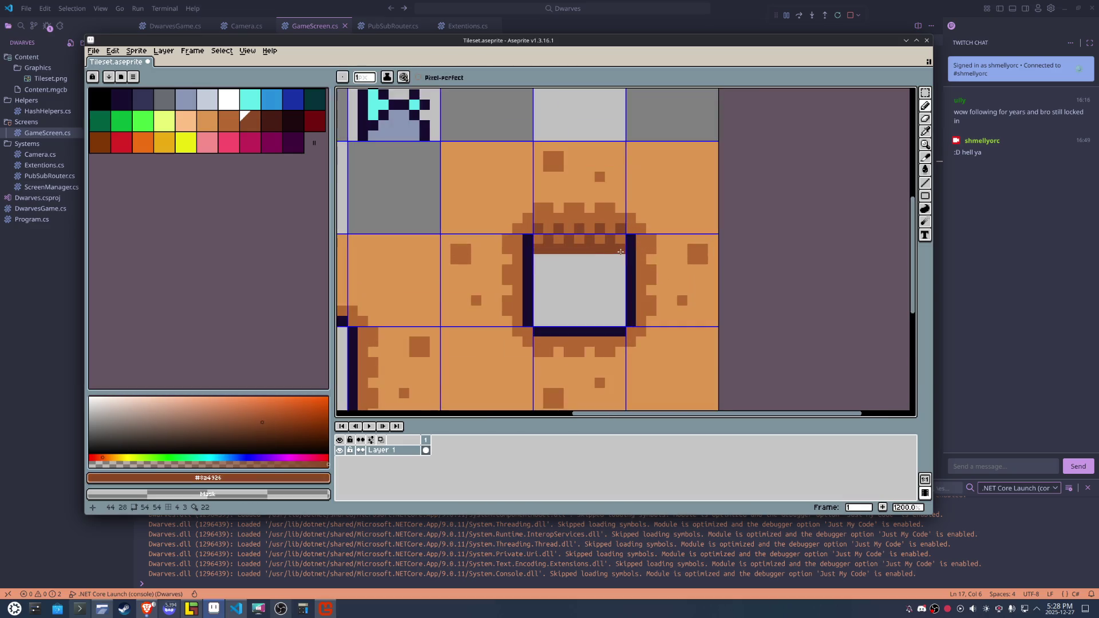
{"action": "key", "text": "b"}
{"action": "key", "text": "w"}
{"action": "left_click", "coordinate": [605, 266]}
Flood-fill the selected gray hole with the light orange dirt colour.
{"action": "key", "text": "i"}
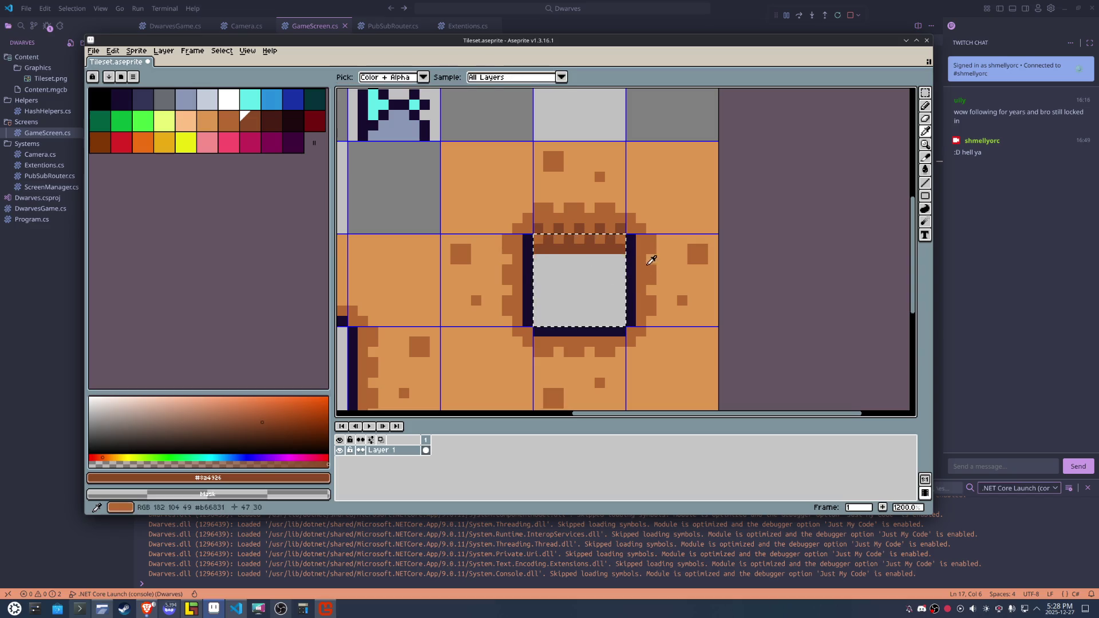
{"action": "left_click", "coordinate": [674, 244]}
{"action": "key", "text": "f"}
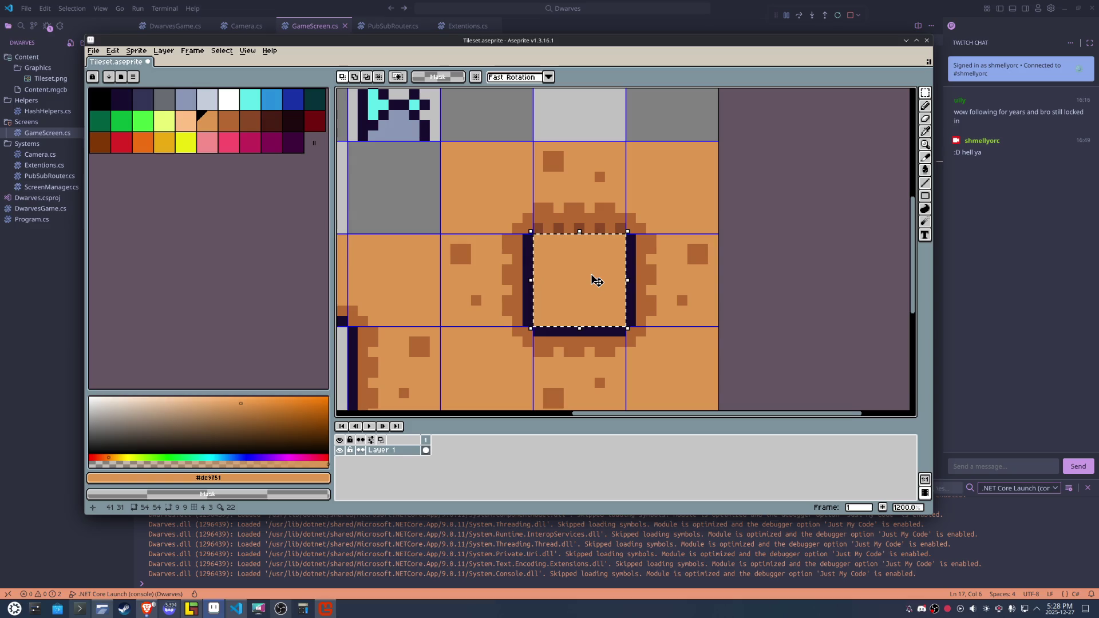
{"action": "key", "text": "ctrl+z"}
{"action": "key", "text": "g"}
{"action": "left_click", "coordinate": [595, 280]}
{"action": "scroll", "coordinate": [598, 279], "scroll_direction": "down", "scroll_amount": 4}
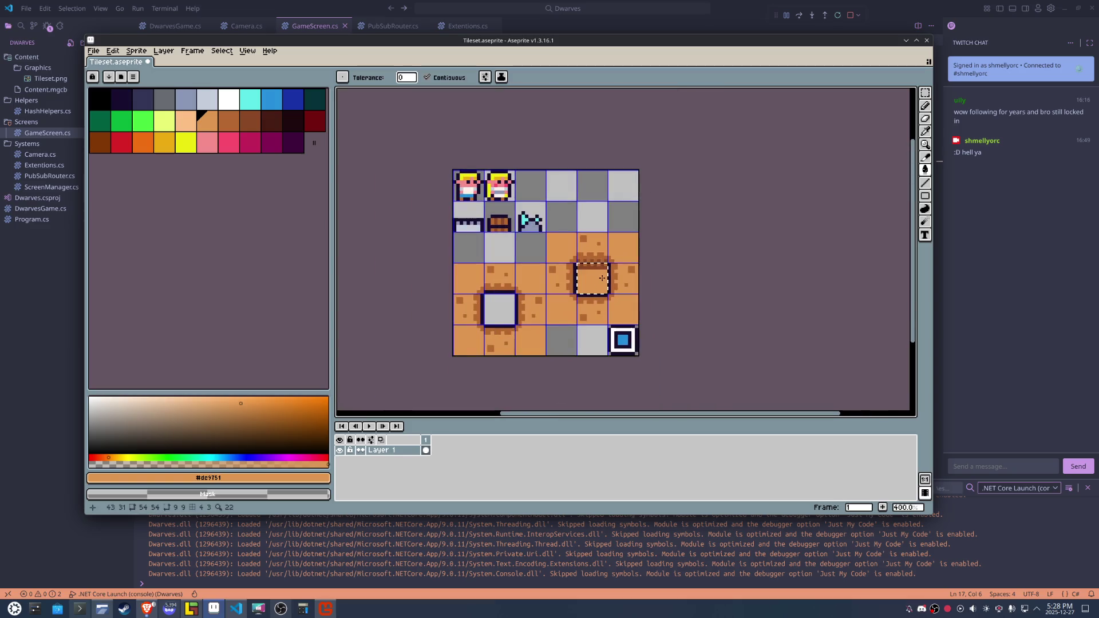
{"action": "scroll", "coordinate": [602, 278], "scroll_direction": "up", "scroll_amount": 2}
{"action": "key", "text": "m"}
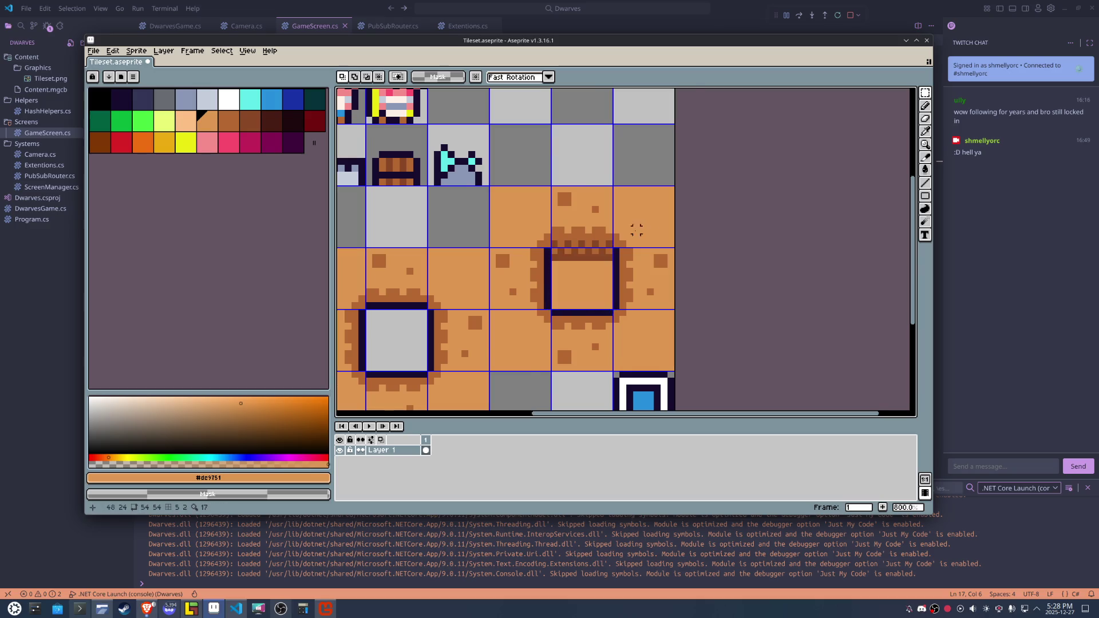
{"action": "scroll", "coordinate": [635, 228], "scroll_direction": "up", "scroll_amount": 2}
{"action": "left_click_drag", "start_coordinate": [613, 253], "coordinate": [623, 244]}
Paint a dark brown pixel and a medium brown row across the top of the filled hole.
{"action": "left_click", "coordinate": [601, 273], "text": "alt"}
{"action": "key", "text": "v"}
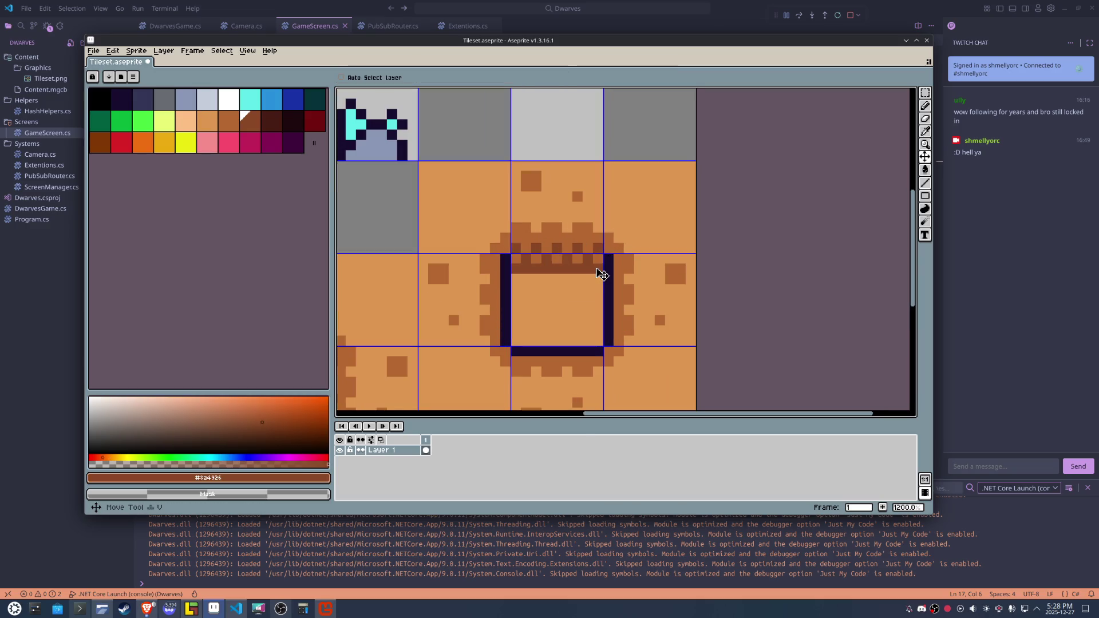
{"action": "key", "text": "b"}
{"action": "left_click", "coordinate": [595, 268]}
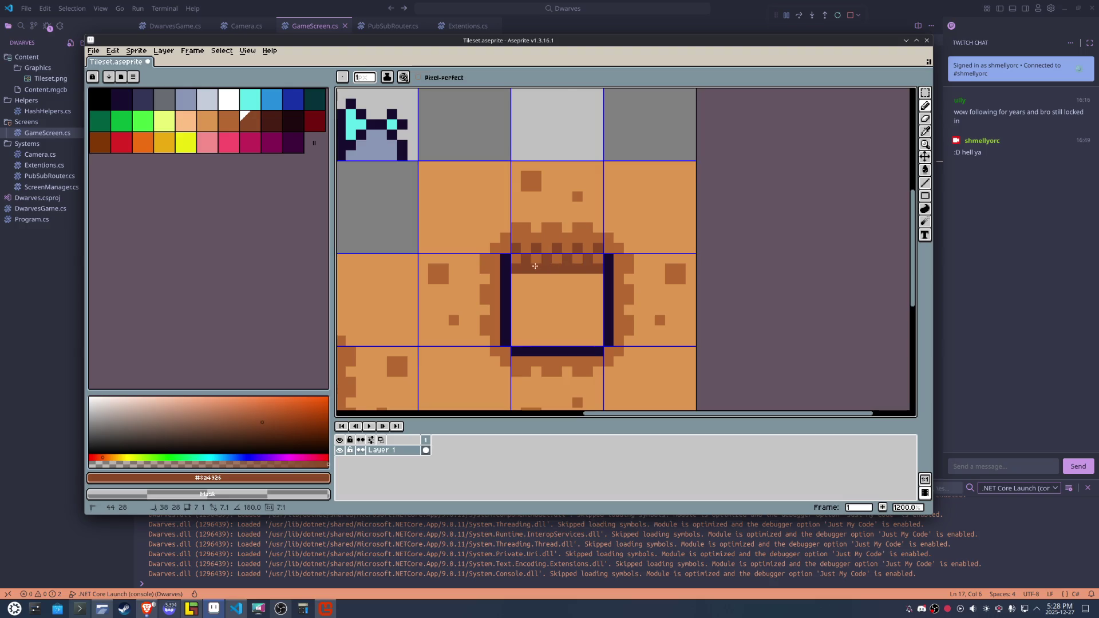
{"action": "left_click", "coordinate": [517, 269], "text": "alt"}
{"action": "left_click_drag", "start_coordinate": [598, 278], "coordinate": [516, 279]}
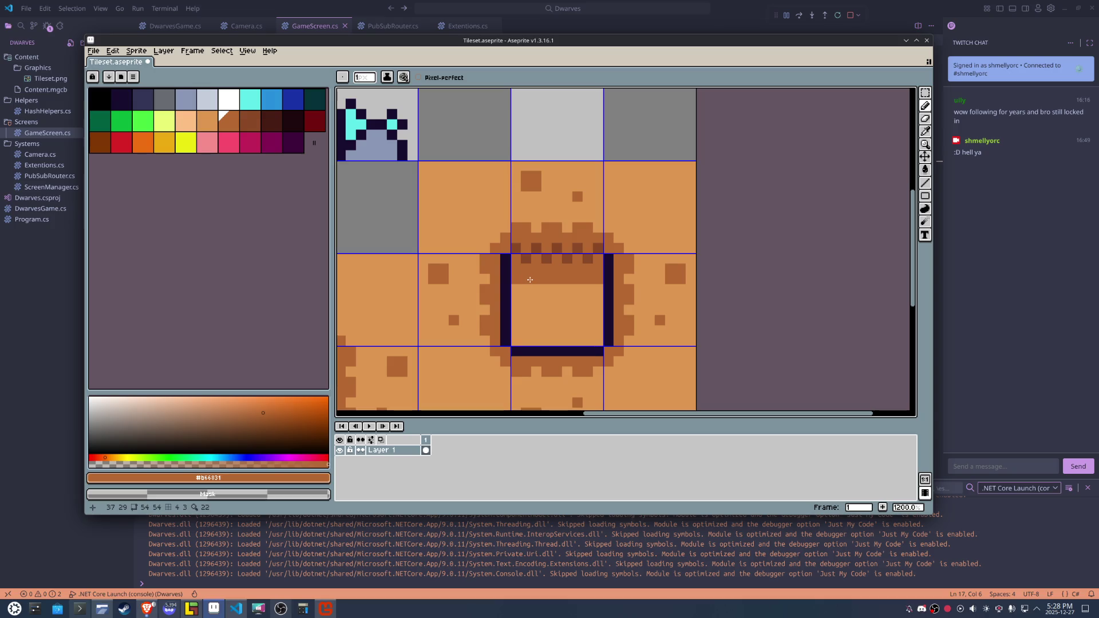
Dot light orange gaps into the brown row and add a brown speckle to the dirt.
{"action": "left_click", "coordinate": [528, 279], "text": "alt"}
{"action": "left_click", "coordinate": [530, 278]}
{"action": "left_click", "coordinate": [566, 279]}
{"action": "left_click", "coordinate": [575, 281]}
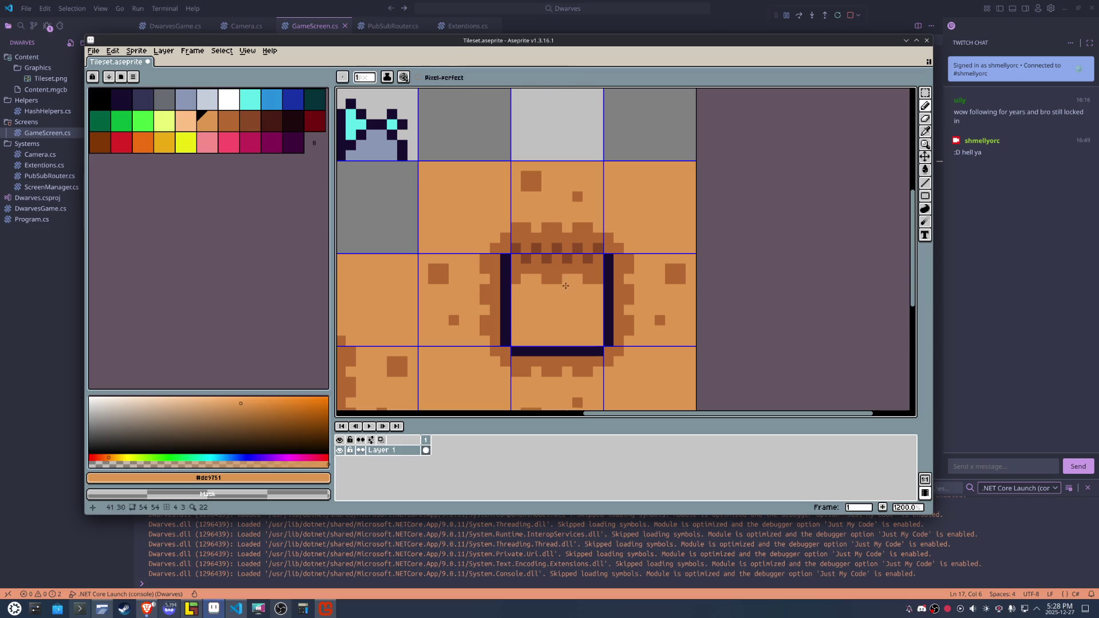
{"action": "left_click", "coordinate": [556, 269], "text": "alt"}
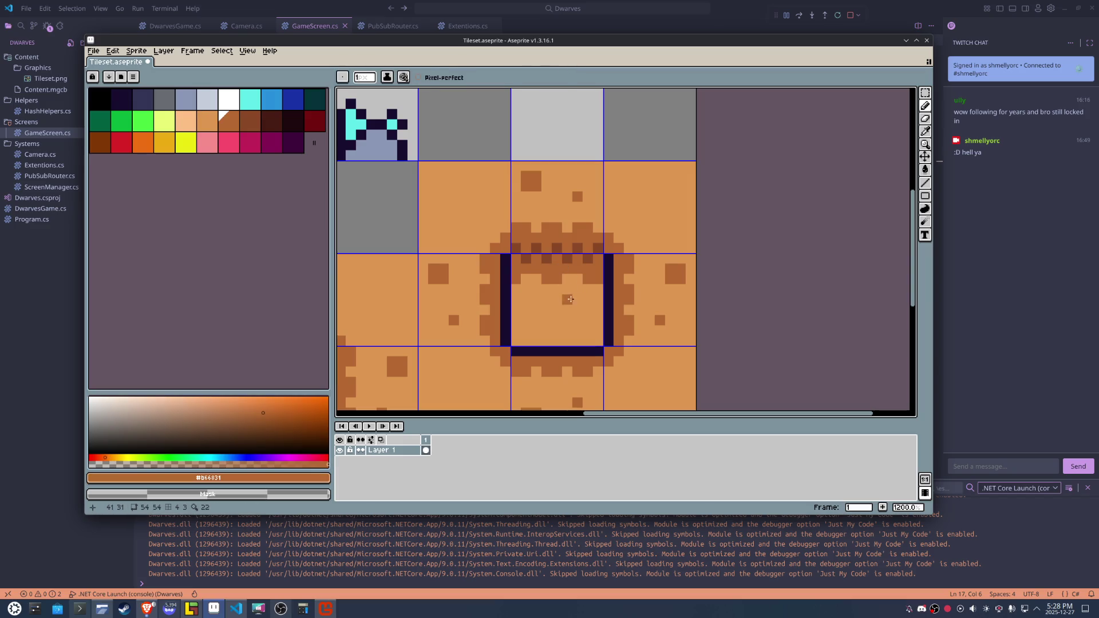
{"action": "left_click", "coordinate": [593, 282], "text": "alt"}
{"action": "left_click", "coordinate": [587, 278], "text": "alt"}
{"action": "left_click", "coordinate": [587, 286], "text": "alt"}
{"action": "left_click", "coordinate": [561, 276], "text": "alt"}
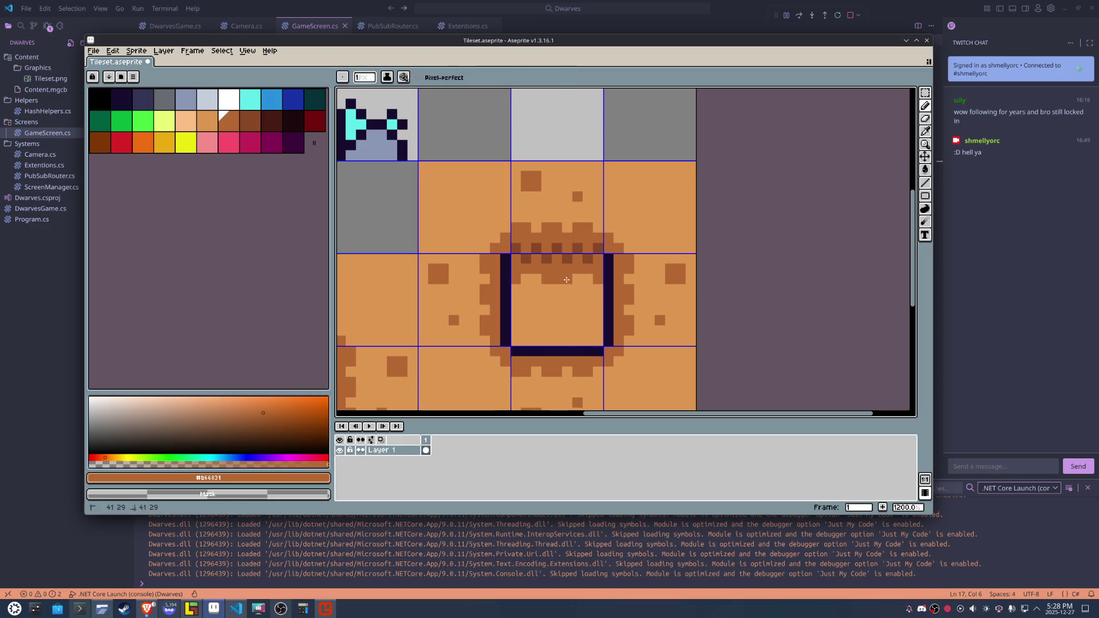
{"action": "left_click", "coordinate": [555, 277], "text": "alt"}
{"action": "left_click", "coordinate": [524, 277], "text": "alt"}
{"action": "left_click", "coordinate": [543, 310]}
Draw a dark brown row under the pit's top edge, with a couple of pixels below it.
{"action": "key", "text": "m"}
{"action": "left_click_drag", "start_coordinate": [597, 289], "coordinate": [511, 264]}
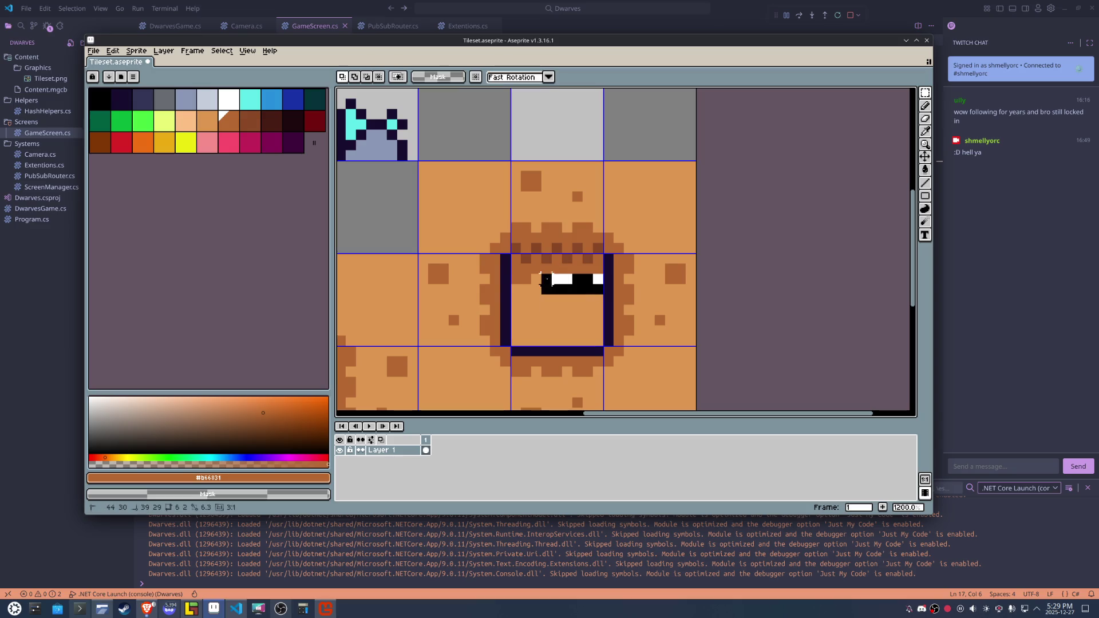
{"action": "key", "text": "ctrl+d"}
{"action": "scroll", "coordinate": [572, 263], "scroll_direction": "up", "scroll_amount": 4}
{"action": "left_click", "coordinate": [566, 269], "text": "alt"}
{"action": "key", "text": "b"}
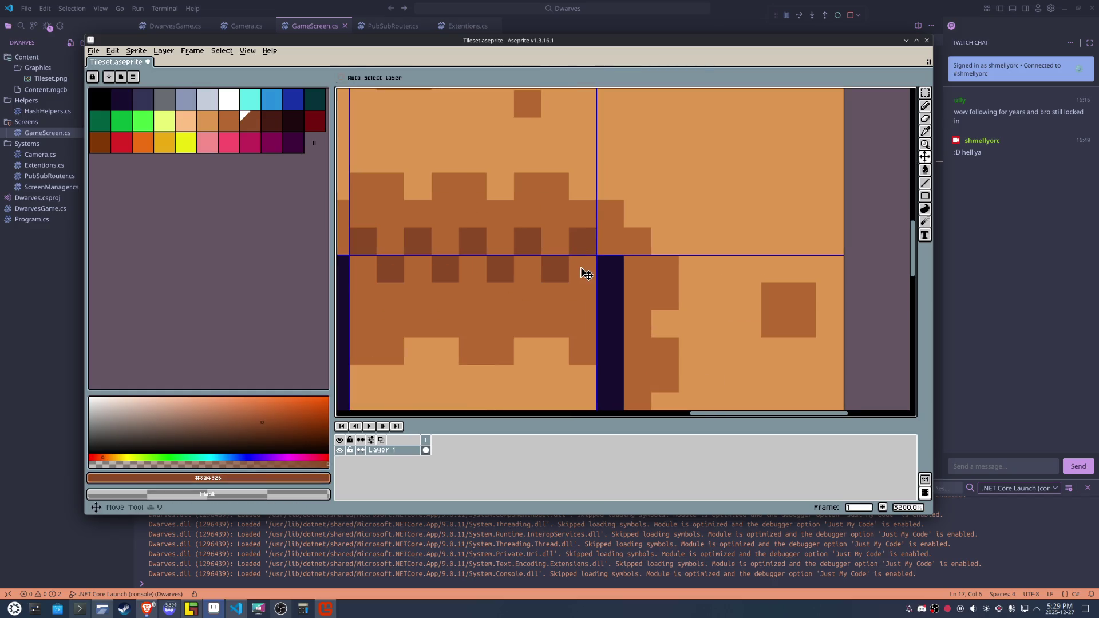
{"action": "left_click_drag", "start_coordinate": [582, 269], "coordinate": [392, 271]}
{"action": "left_click", "coordinate": [363, 269]}
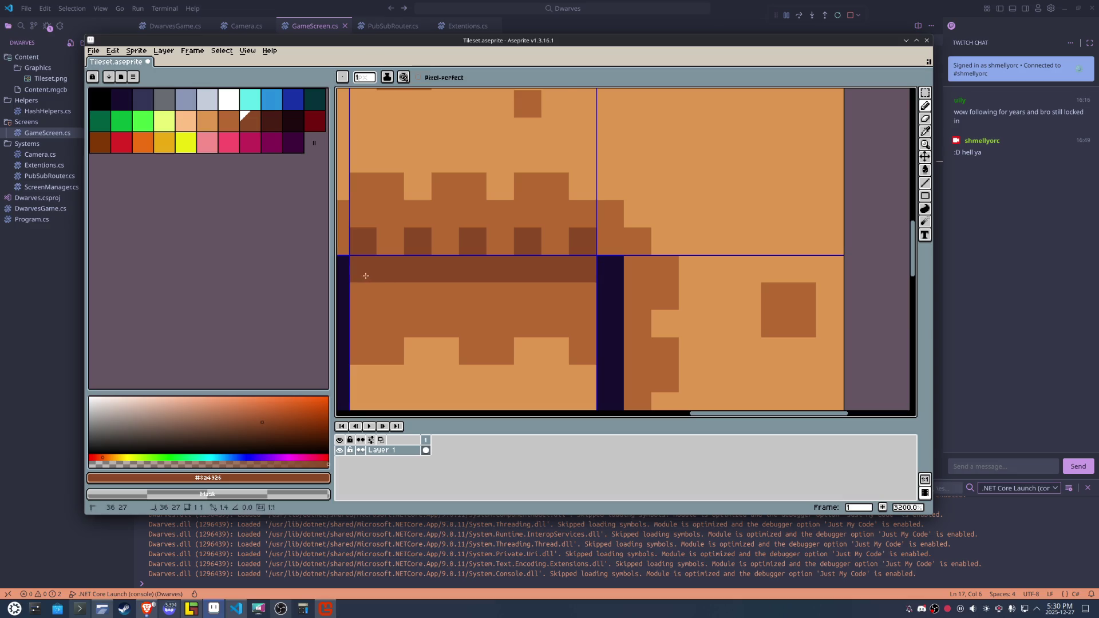
{"action": "left_click", "coordinate": [390, 296]}
{"action": "left_click", "coordinate": [475, 288]}
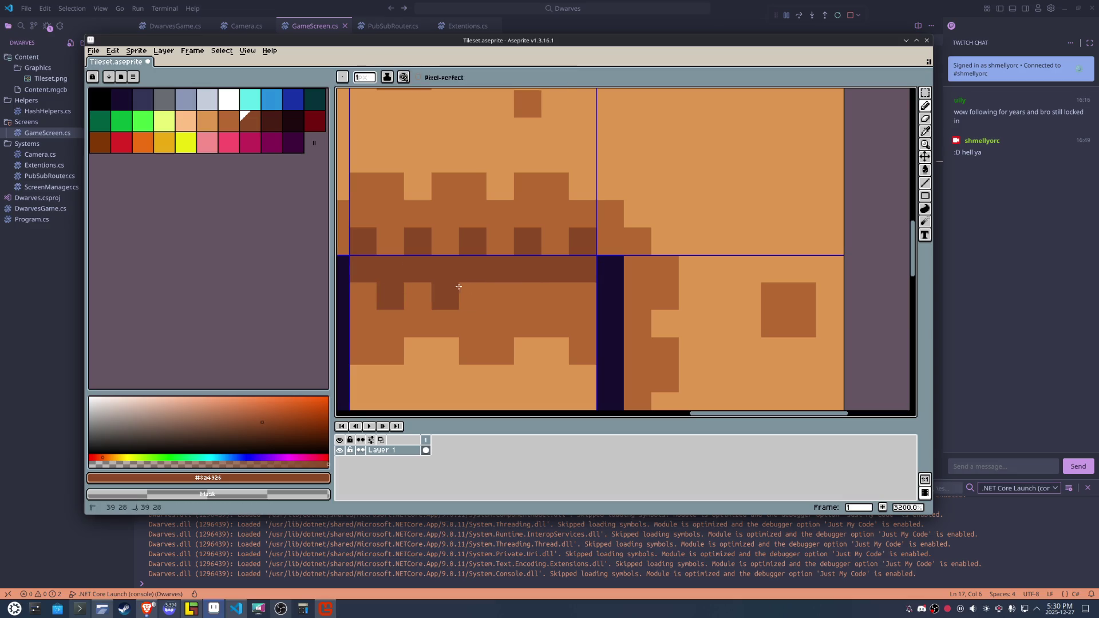
{"action": "scroll", "coordinate": [629, 304], "scroll_direction": "down", "scroll_amount": 7}
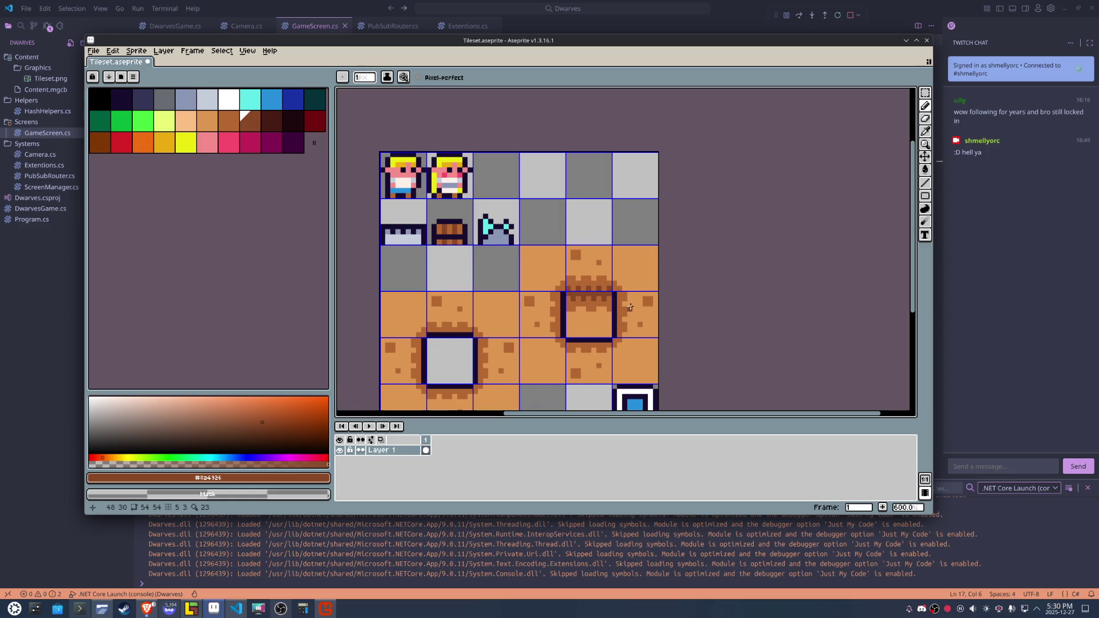
{"action": "scroll", "coordinate": [630, 308], "scroll_direction": "down", "scroll_amount": 1}
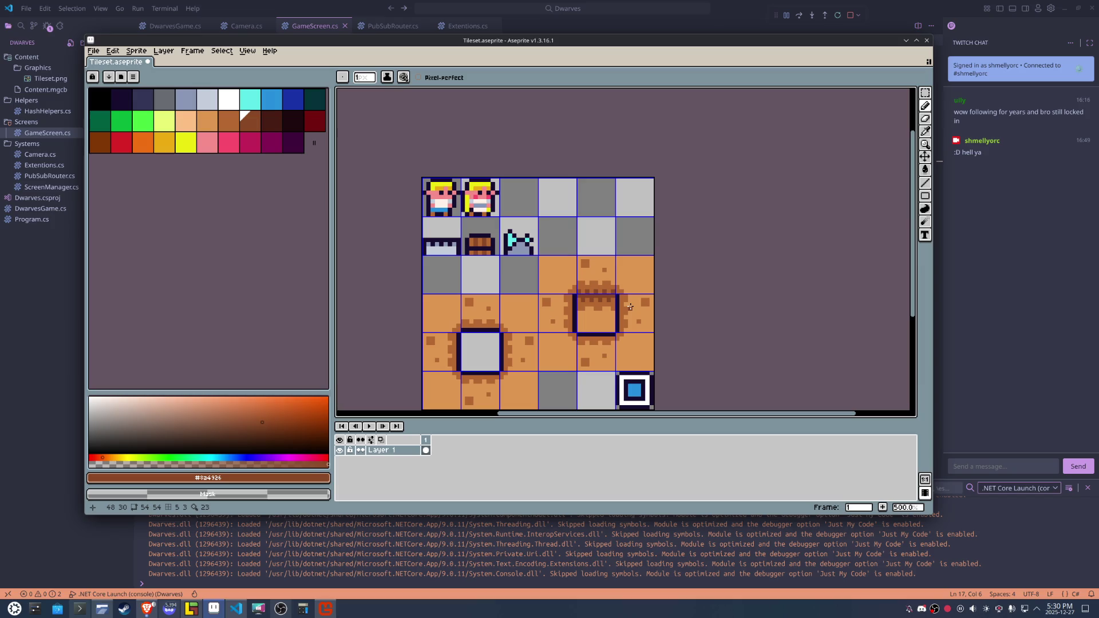
Thicken the pit's bottom border with a row of the dark frame colour.
{"action": "scroll", "coordinate": [630, 308], "scroll_direction": "up", "scroll_amount": 5}
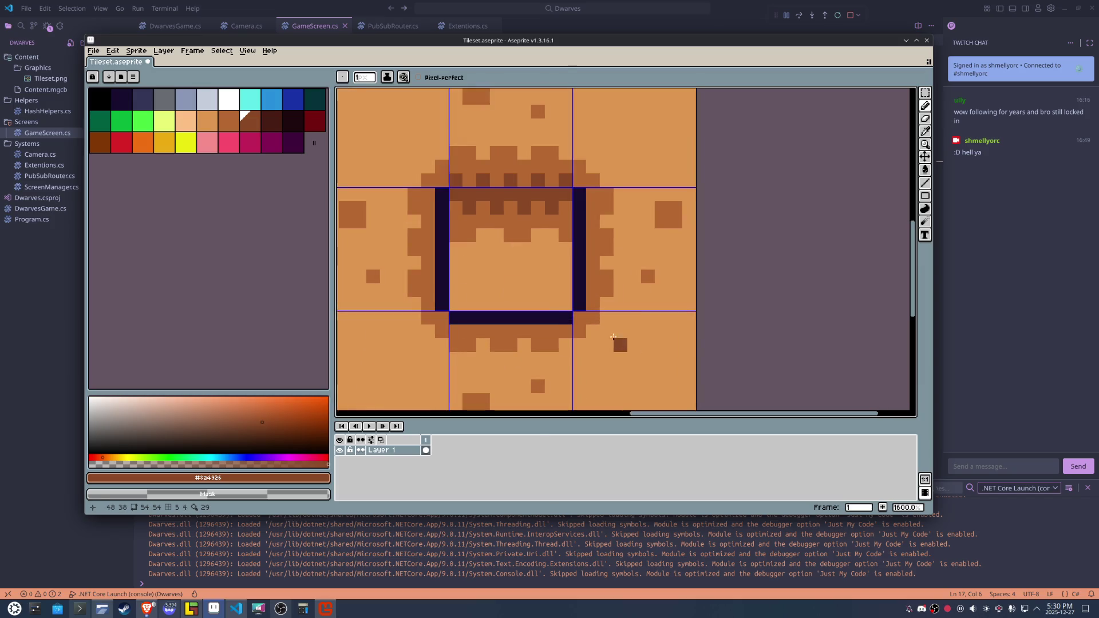
{"action": "left_click", "coordinate": [561, 315], "text": "alt"}
{"action": "left_click", "coordinate": [567, 300]}
{"action": "left_click_drag", "start_coordinate": [566, 304], "coordinate": [455, 303]}
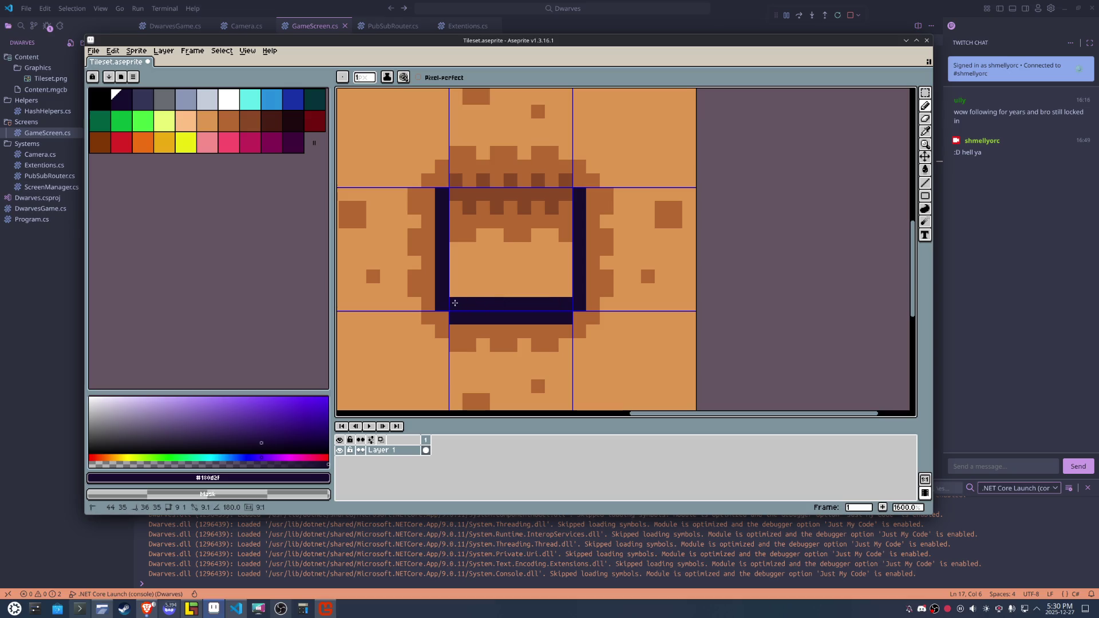
{"action": "scroll", "coordinate": [535, 300], "scroll_direction": "down", "scroll_amount": 4}
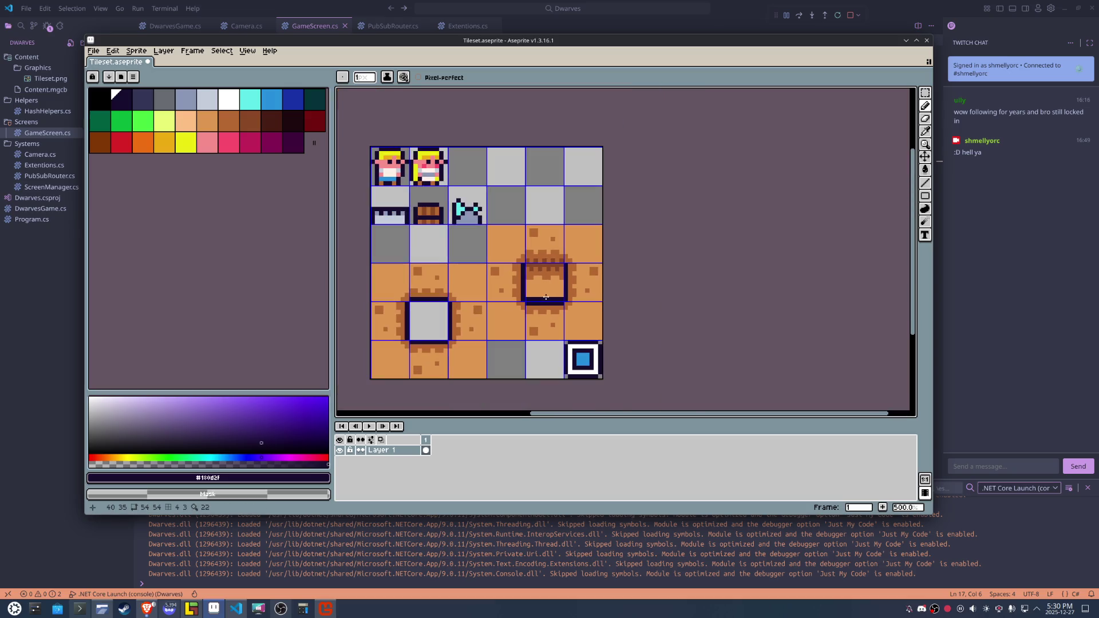
Enlarge the canvas down and to the right to 118×113 via Sprite > Canvas Size.
{"action": "left_click", "coordinate": [136, 50]}
{"action": "left_click", "coordinate": [156, 107]}
{"action": "scroll", "coordinate": [600, 296], "scroll_direction": "down", "scroll_amount": 4}
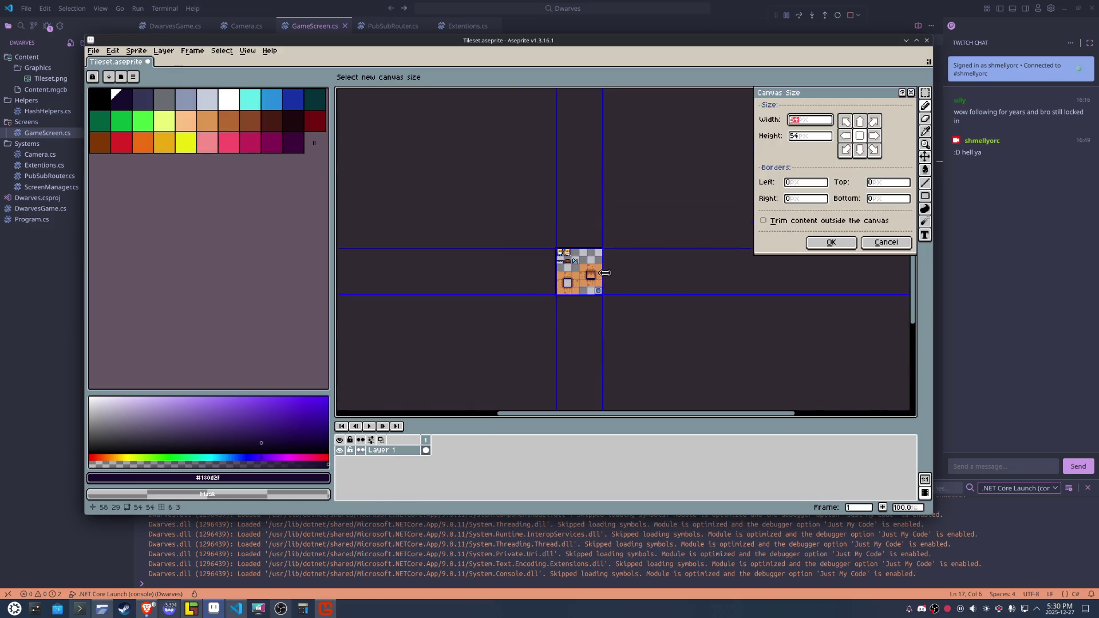
{"action": "left_click_drag", "start_coordinate": [599, 296], "coordinate": [654, 344]}
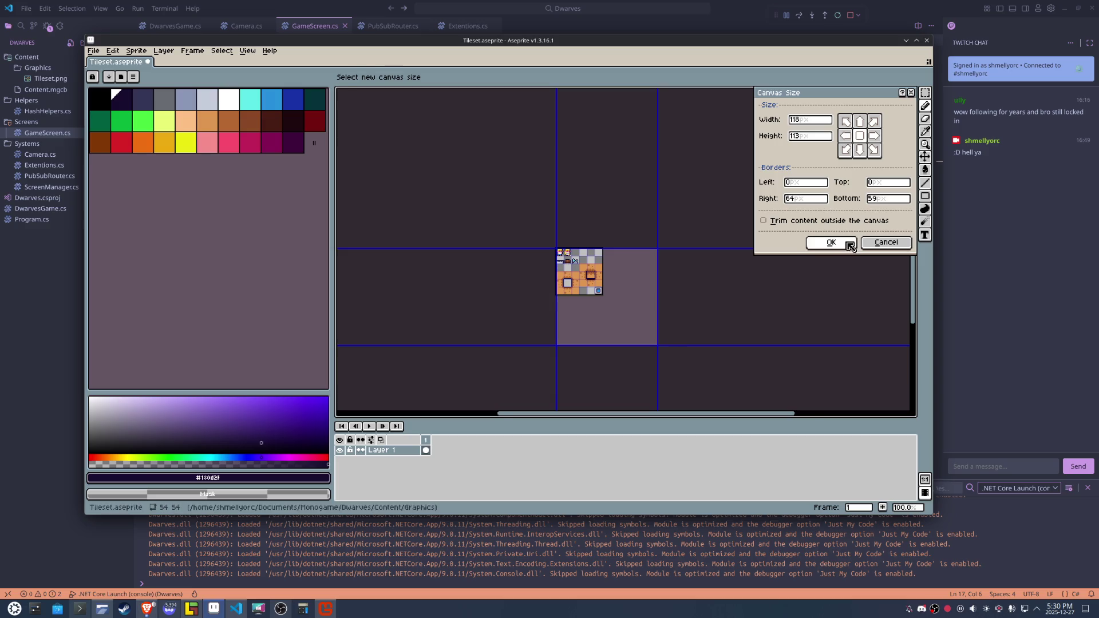
{"action": "left_click", "coordinate": [831, 242]}
{"action": "scroll", "coordinate": [535, 246], "scroll_direction": "up", "scroll_amount": 4}
Duplicate the 3×3 pit tile block and position the copy in the empty space.
{"action": "key", "text": "m"}
{"action": "left_click_drag", "start_coordinate": [545, 150], "coordinate": [635, 243]}
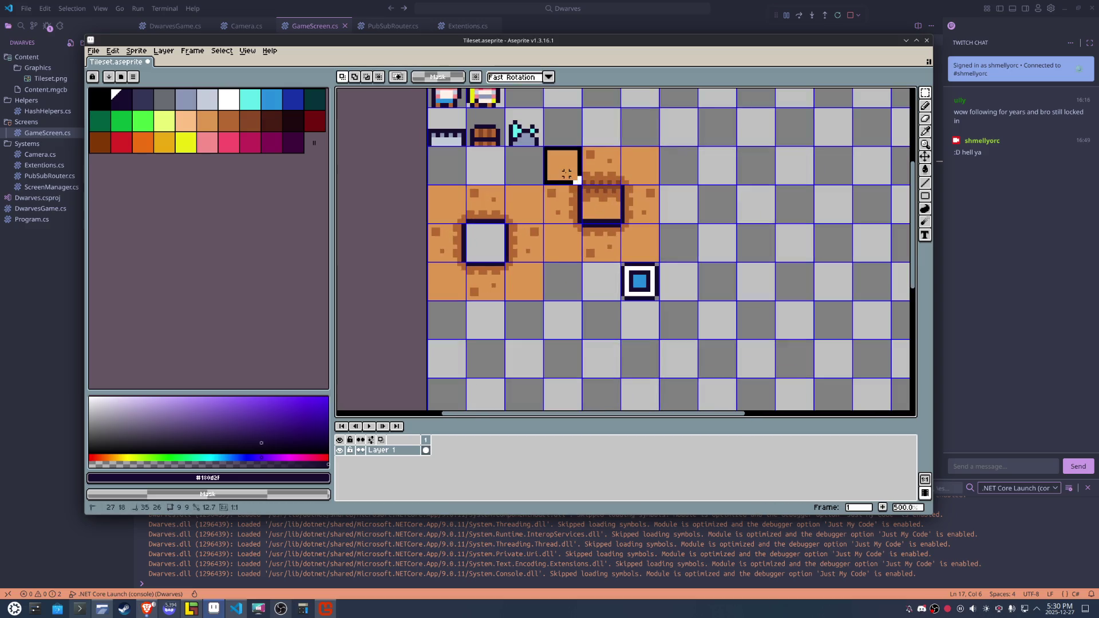
{"action": "key", "text": "ctrl+x"}
{"action": "key", "text": "ctrl+v"}
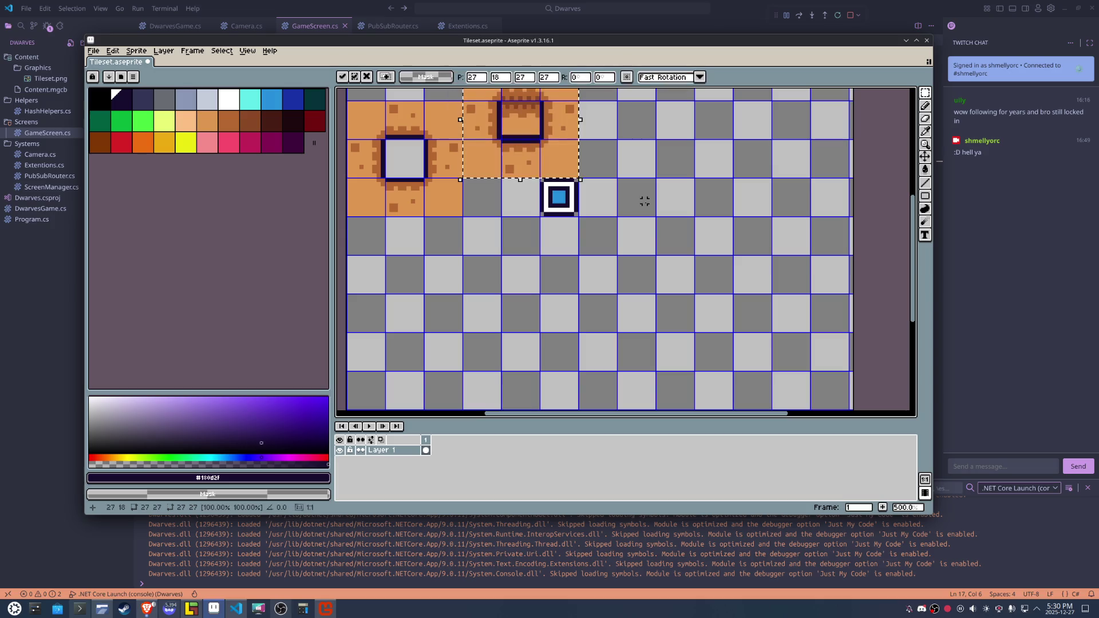
{"action": "key", "text": "Down"}
{"action": "key", "text": "Down"}
{"action": "key", "text": "Down"}
{"action": "key", "text": "Down"}
{"action": "key", "text": "Down"}
{"action": "key", "text": "Up"}
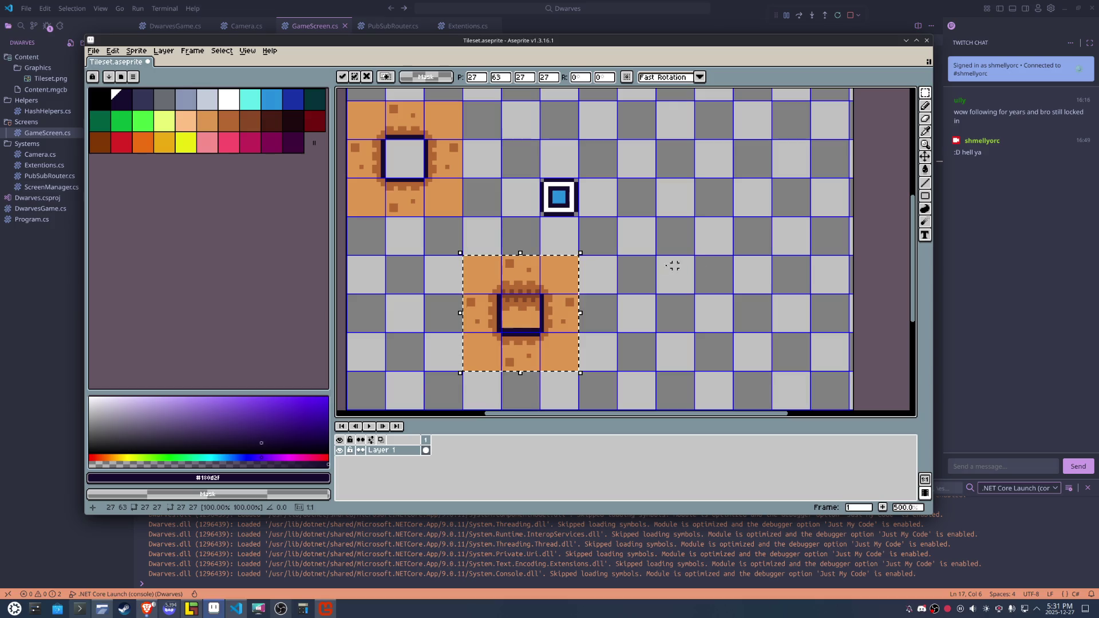
Shift the pasted pit's right column one tile right and its bottom row one tile down.
{"action": "left_click_drag", "start_coordinate": [572, 271], "coordinate": [567, 347]}
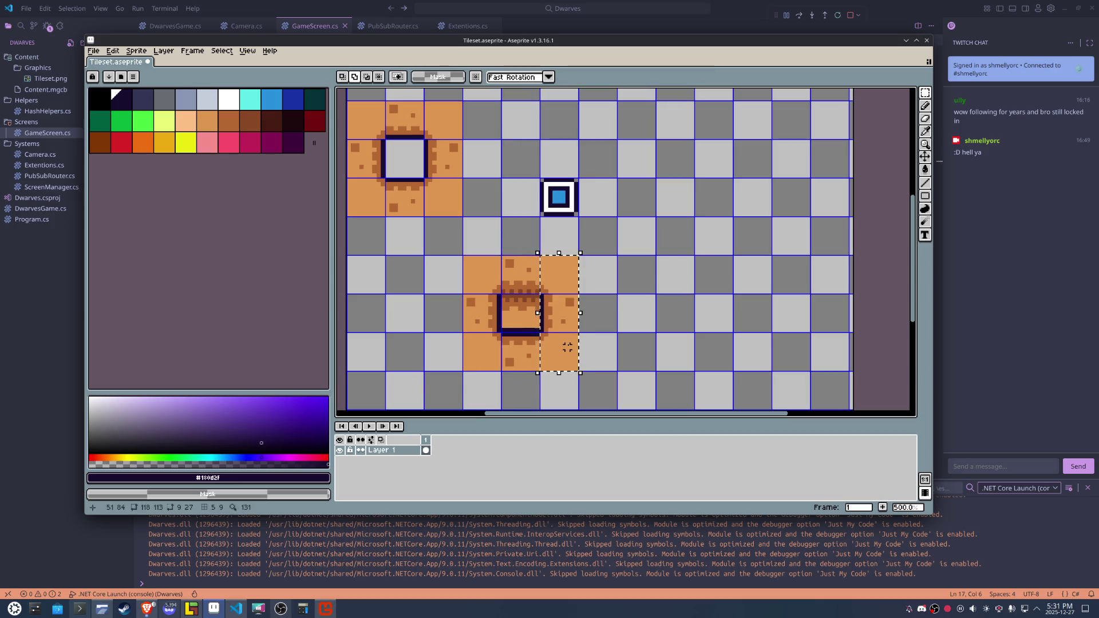
{"action": "key", "text": "Right"}
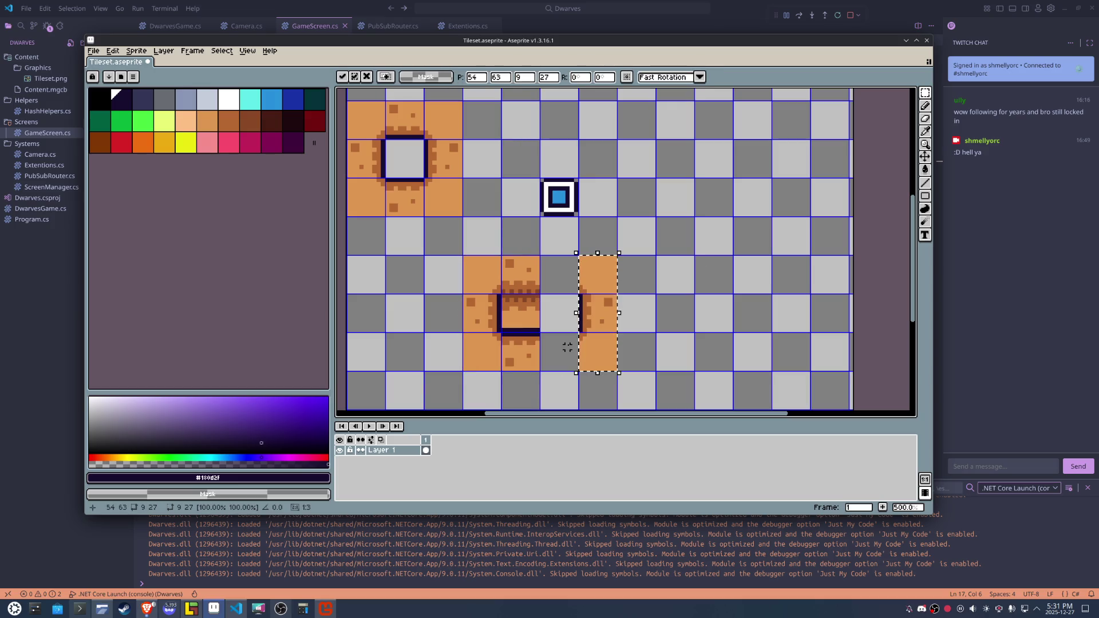
{"action": "scroll", "coordinate": [567, 348], "scroll_direction": "down", "scroll_amount": 3}
{"action": "key", "text": "Return"}
{"action": "left_click_drag", "start_coordinate": [590, 282], "coordinate": [478, 277]}
{"action": "key", "text": "Down"}
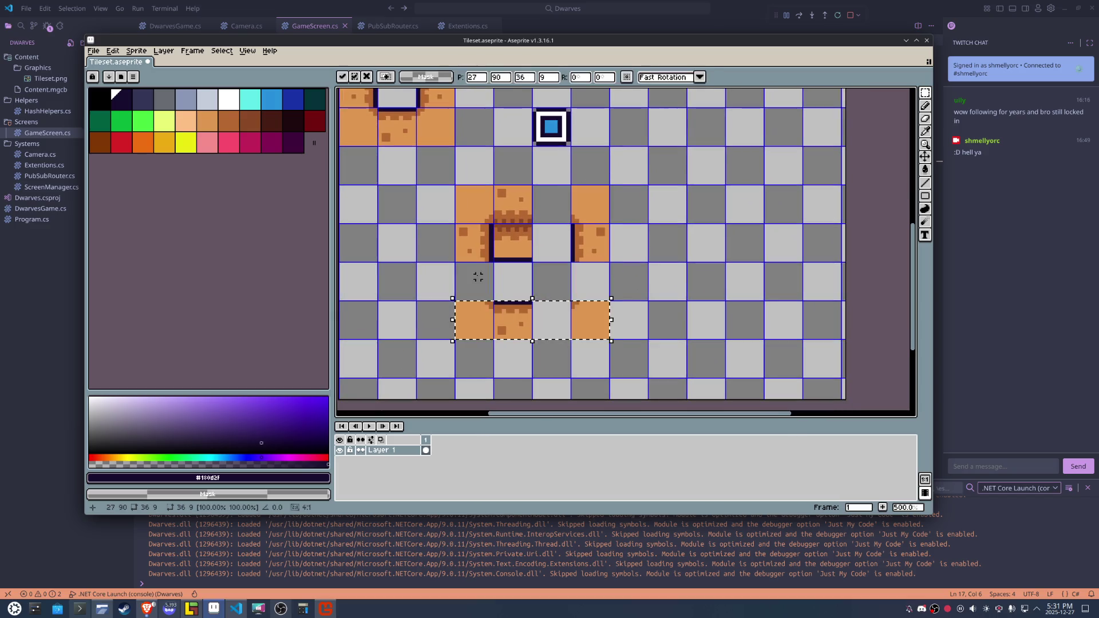
Fill the gaps with copies of a bottom-edge tile and a top-edge tile.
{"action": "left_click_drag", "start_coordinate": [496, 303], "coordinate": [570, 319]}
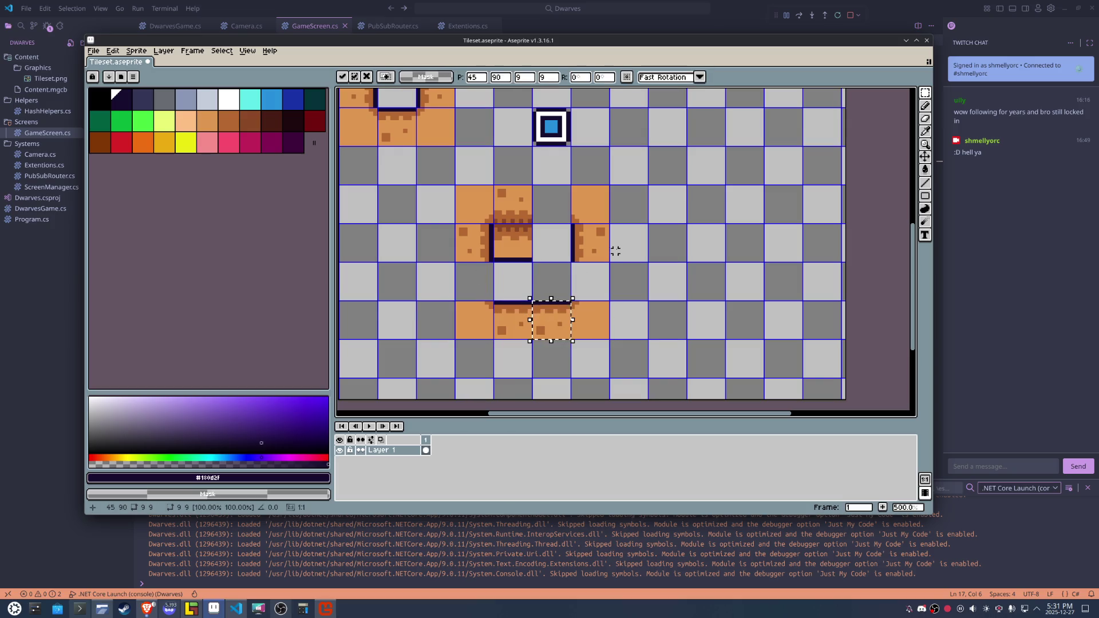
{"action": "mouse_move", "coordinate": [598, 242]}
{"action": "left_mouse_down"}
{"action": "mouse_move", "coordinate": [598, 280]}
{"action": "mouse_move", "coordinate": [478, 250]}
{"action": "left_mouse_up"}
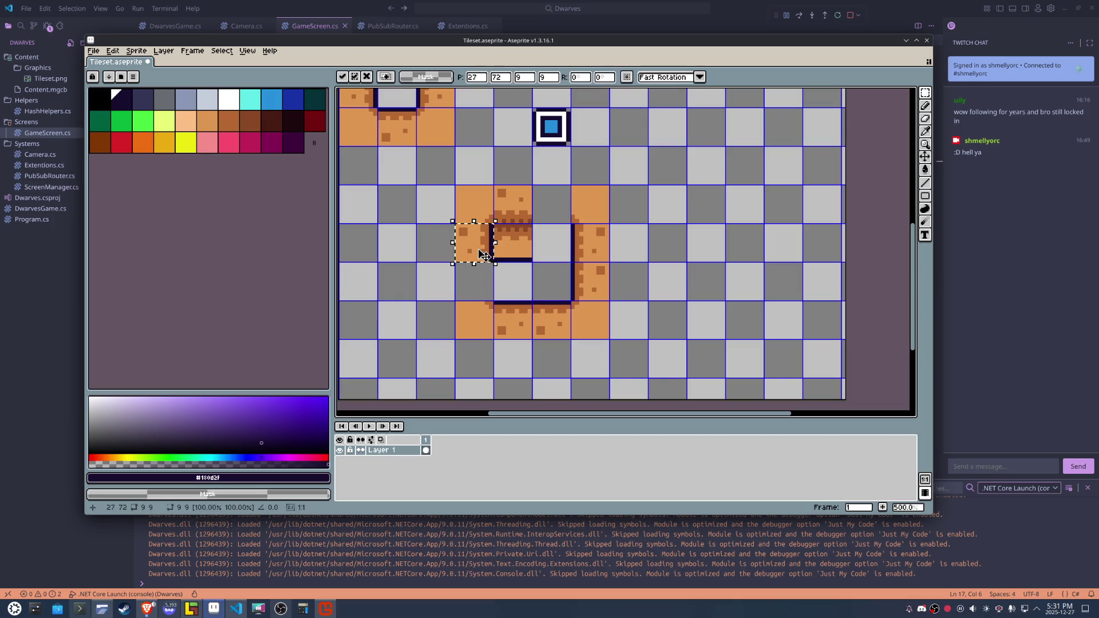
{"action": "mouse_move", "coordinate": [493, 185]}
{"action": "left_mouse_down"}
{"action": "mouse_move", "coordinate": [532, 223]}
{"action": "mouse_move", "coordinate": [551, 203]}
{"action": "left_mouse_up"}
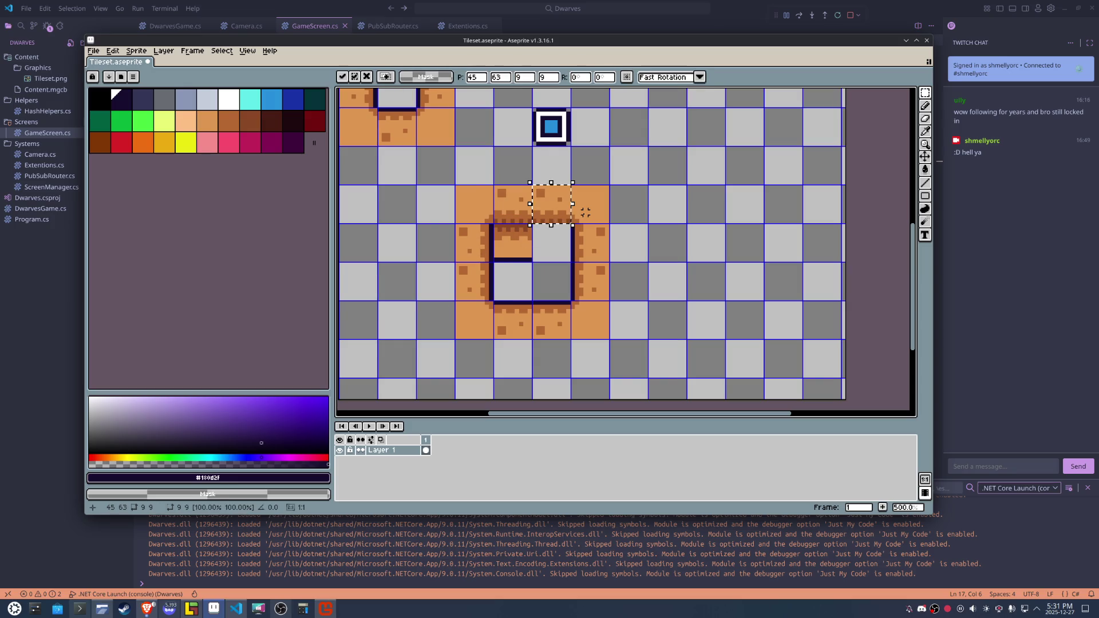
{"action": "mouse_move", "coordinate": [494, 223]}
{"action": "left_mouse_down"}
{"action": "mouse_move", "coordinate": [527, 259]}
{"action": "mouse_move", "coordinate": [565, 259]}
{"action": "left_mouse_up"}
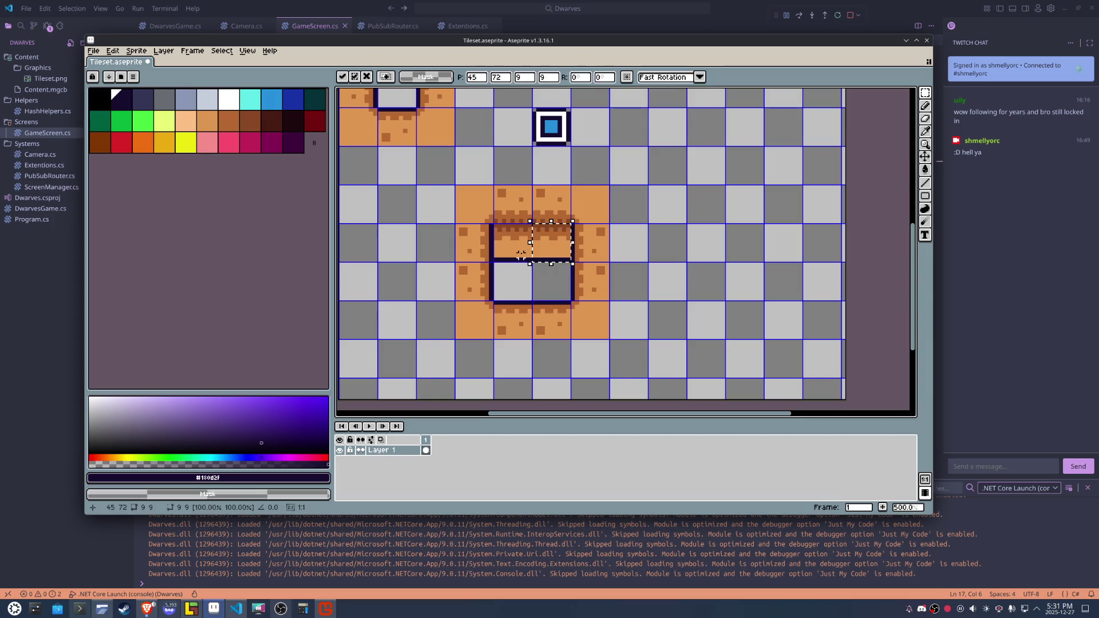
{"action": "left_click", "coordinate": [656, 242]}
Draw a dark brown row of pixels across the middle of the pit with the Pencil.
{"action": "scroll", "coordinate": [539, 277], "scroll_direction": "up", "scroll_amount": 2}
{"action": "scroll", "coordinate": [539, 277], "scroll_direction": "up", "scroll_amount": 3}
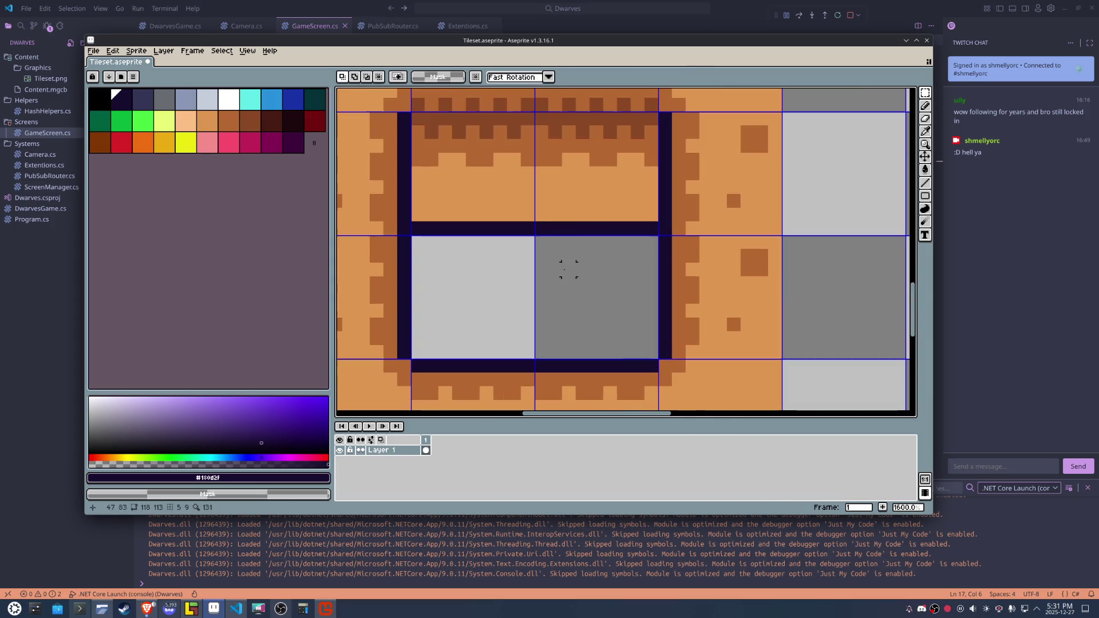
{"action": "key", "text": "b"}
{"action": "left_click", "coordinate": [611, 129], "text": "alt"}
{"action": "left_click", "coordinate": [633, 217]}
{"action": "key", "text": "ctrl+z"}
{"action": "left_click_drag", "start_coordinate": [638, 228], "coordinate": [419, 230]}
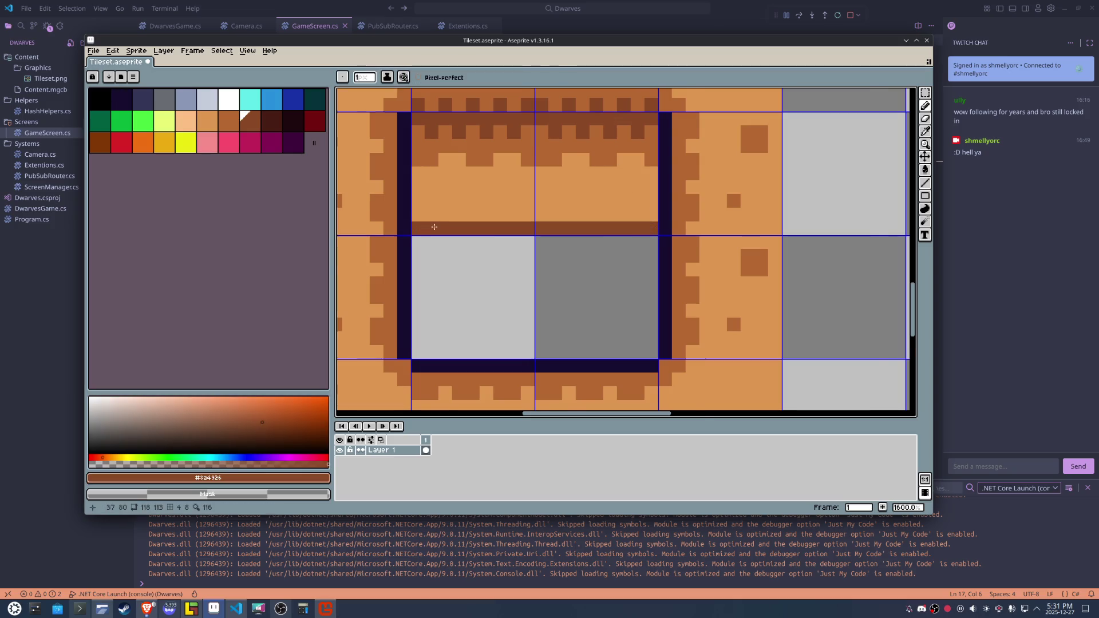
Flood-fill the pit's gray lower floor with brown.
{"action": "scroll", "coordinate": [434, 228], "scroll_direction": "down", "scroll_amount": 1}
{"action": "key", "text": "g"}
{"action": "left_click", "coordinate": [509, 269]}
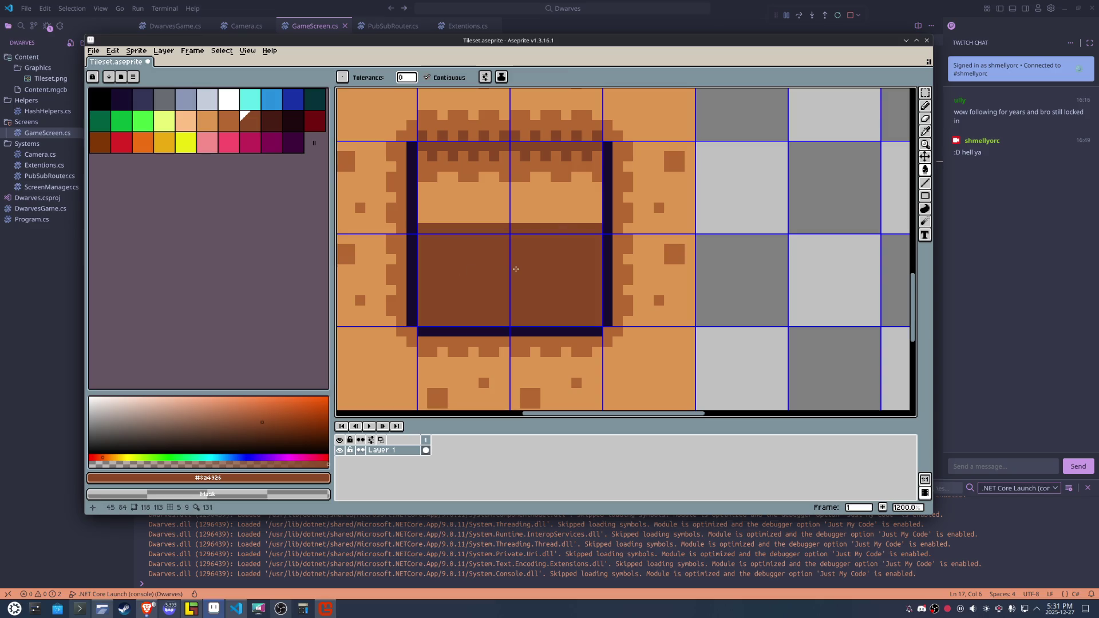
{"action": "left_click", "coordinate": [569, 196], "text": "alt"}
{"action": "left_click", "coordinate": [587, 227]}
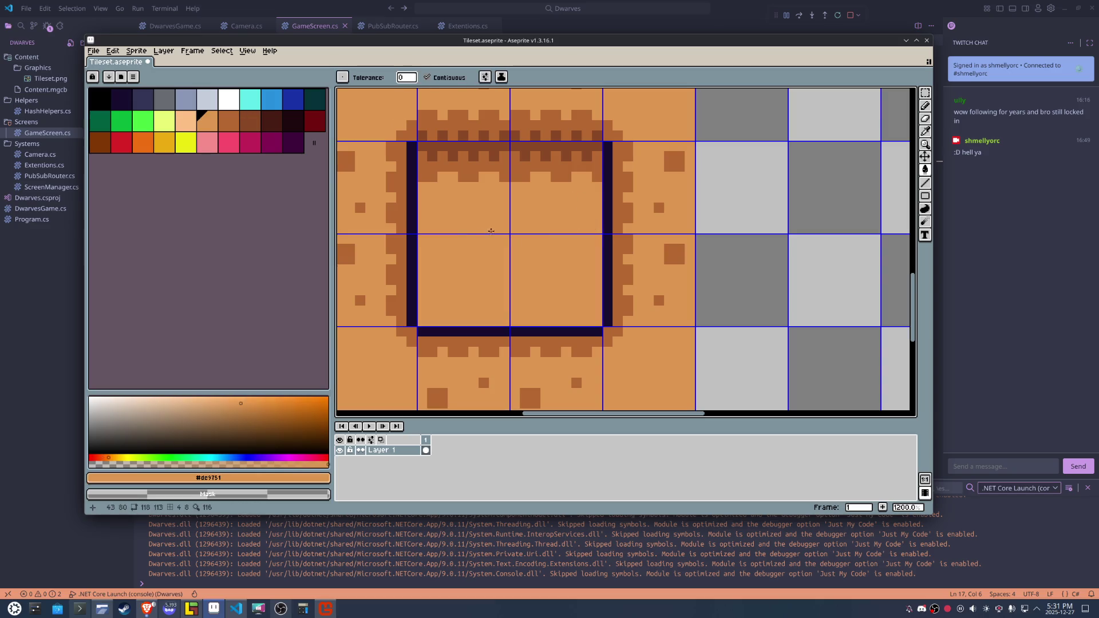
{"action": "key", "text": "ctrl+z"}
Draw a dark bar across the pit's middle and fill the lower floor light orange.
{"action": "key", "text": "b"}
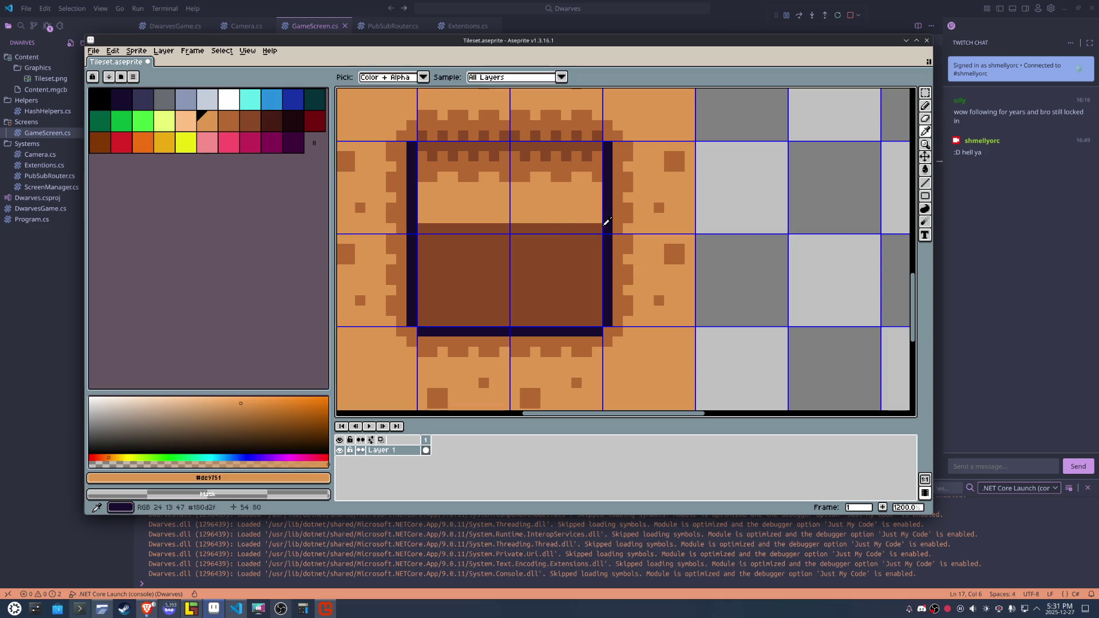
{"action": "left_click", "coordinate": [607, 223], "text": "alt"}
{"action": "left_click_drag", "start_coordinate": [589, 226], "coordinate": [425, 226]}
{"action": "left_click", "coordinate": [597, 229]}
{"action": "key", "text": "g"}
{"action": "left_click", "coordinate": [575, 207], "text": "alt"}
{"action": "left_click", "coordinate": [530, 266]}
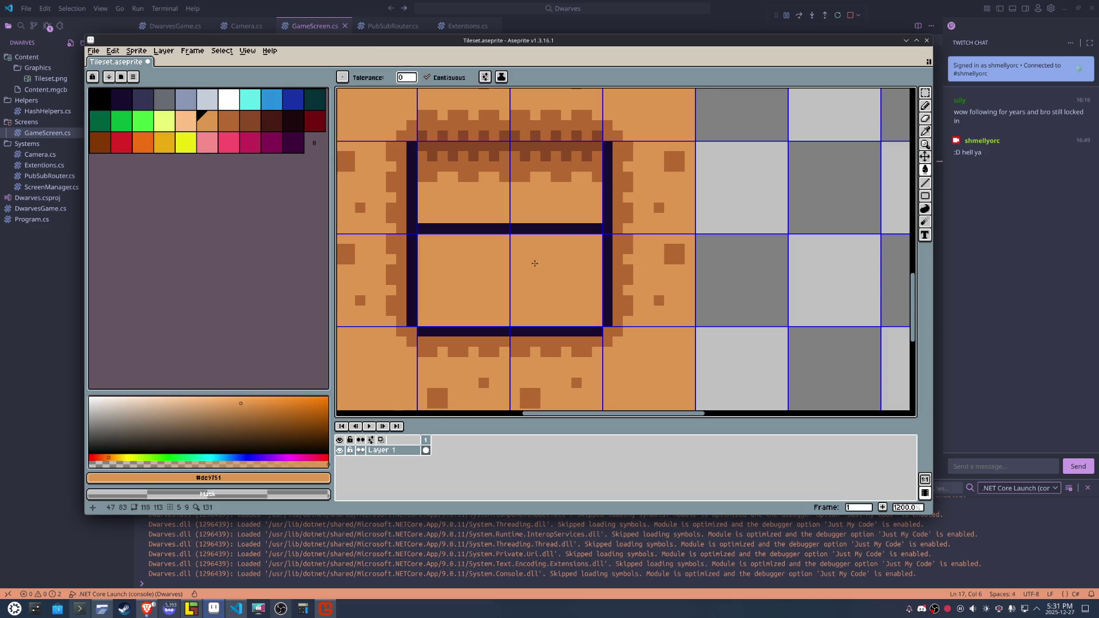
{"action": "scroll", "coordinate": [557, 268], "scroll_direction": "down", "scroll_amount": 4}
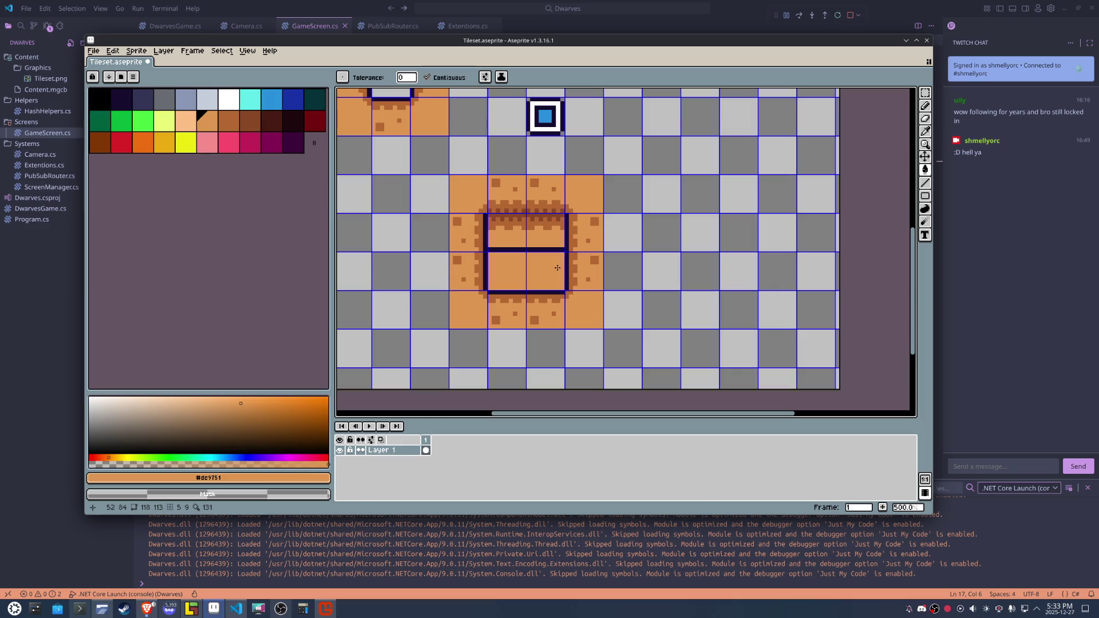
Draw the box's top edge in the eyedropped dark outline colour.
{"action": "scroll", "coordinate": [558, 263], "scroll_direction": "up", "scroll_amount": 3}
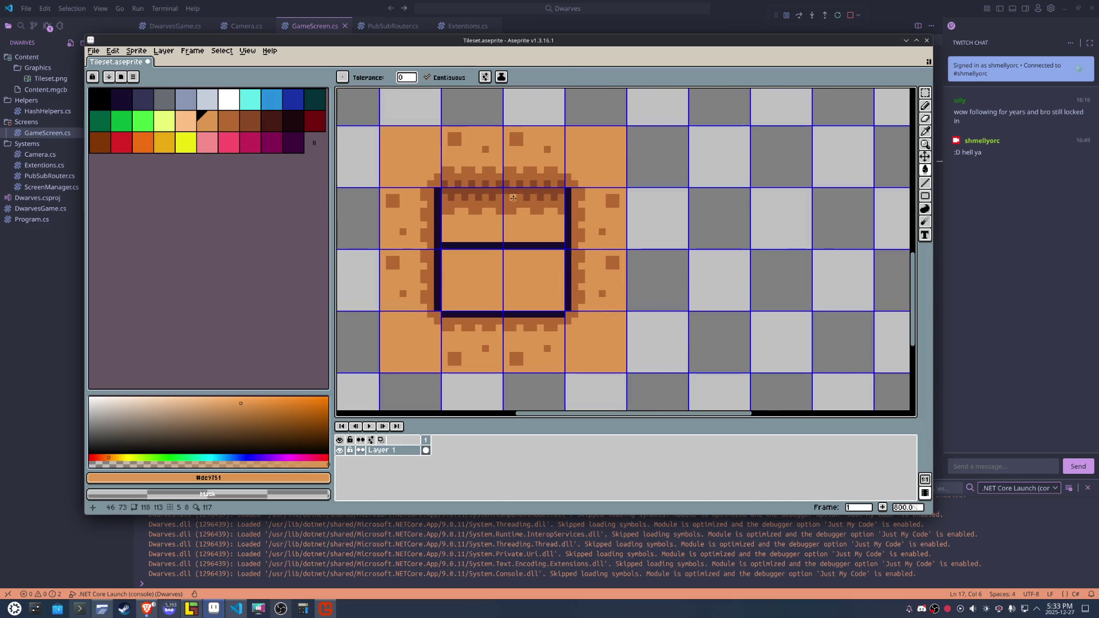
{"action": "left_click", "coordinate": [571, 184], "text": "alt"}
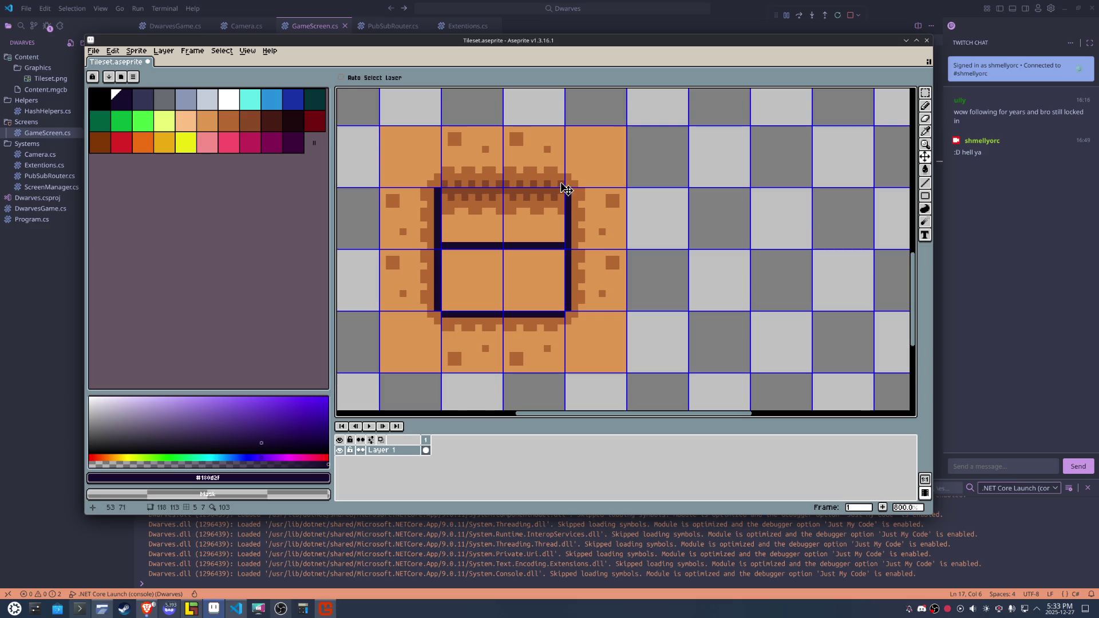
{"action": "left_click_drag", "start_coordinate": [560, 183], "coordinate": [444, 184]}
{"action": "left_click", "coordinate": [506, 253]}
Clear the box's two-by-two interior and flood-fill it with palette grey.
{"action": "key", "text": "m"}
{"action": "left_click_drag", "start_coordinate": [563, 189], "coordinate": [478, 267]}
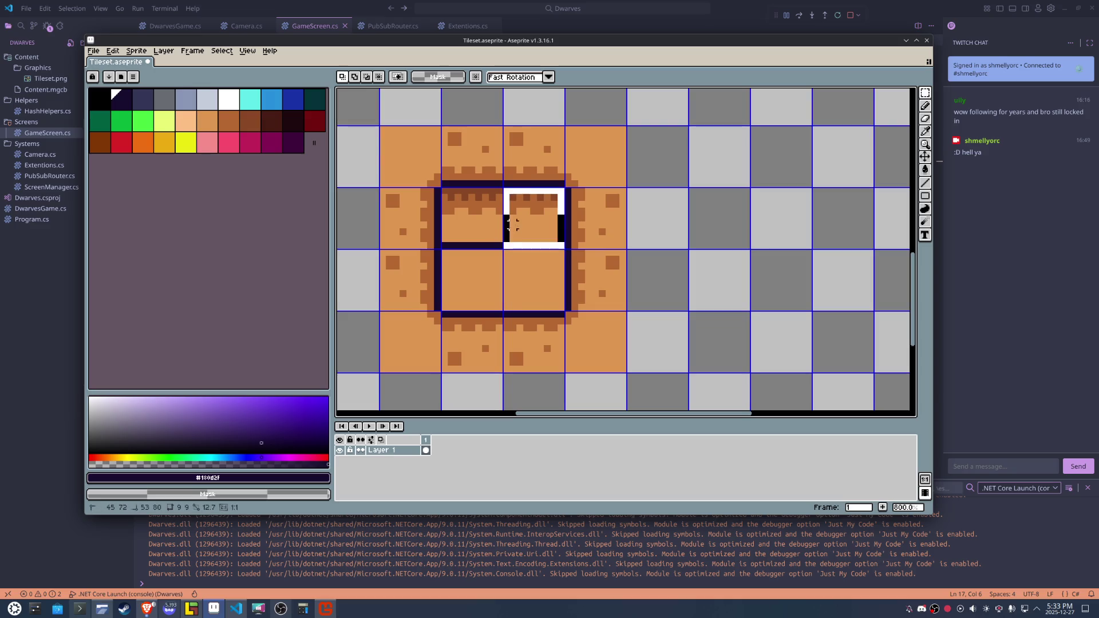
{"action": "key", "text": "Delete"}
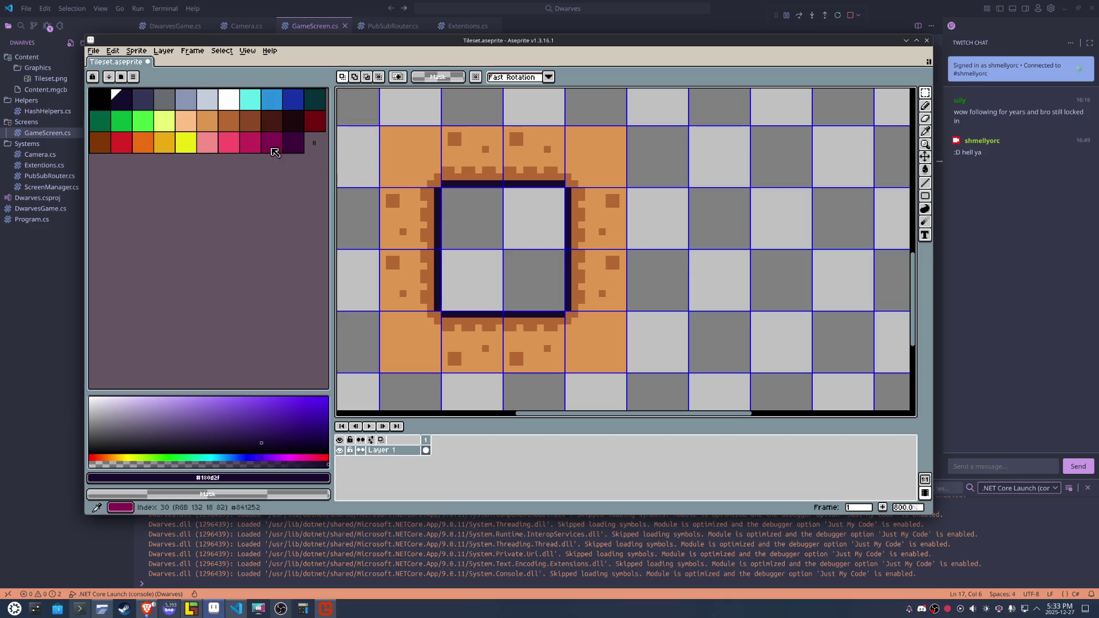
{"action": "left_click", "coordinate": [175, 105]}
{"action": "key", "text": "g"}
{"action": "left_click", "coordinate": [506, 216]}
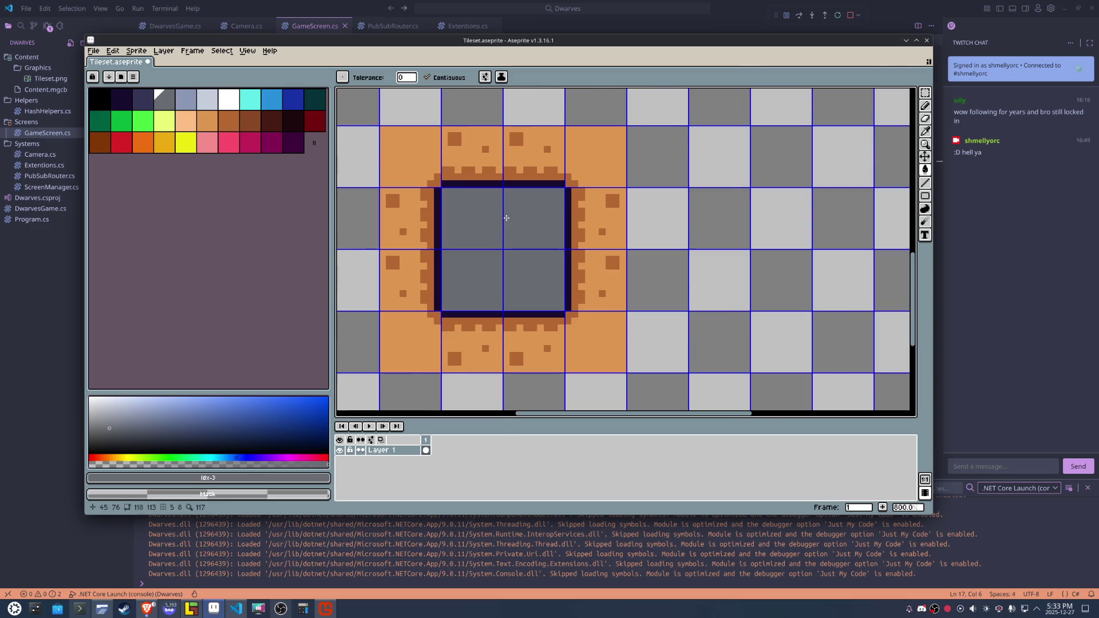
{"action": "scroll", "coordinate": [505, 218], "scroll_direction": "down", "scroll_amount": 1}
{"action": "scroll", "coordinate": [506, 218], "scroll_direction": "down", "scroll_amount": 1}
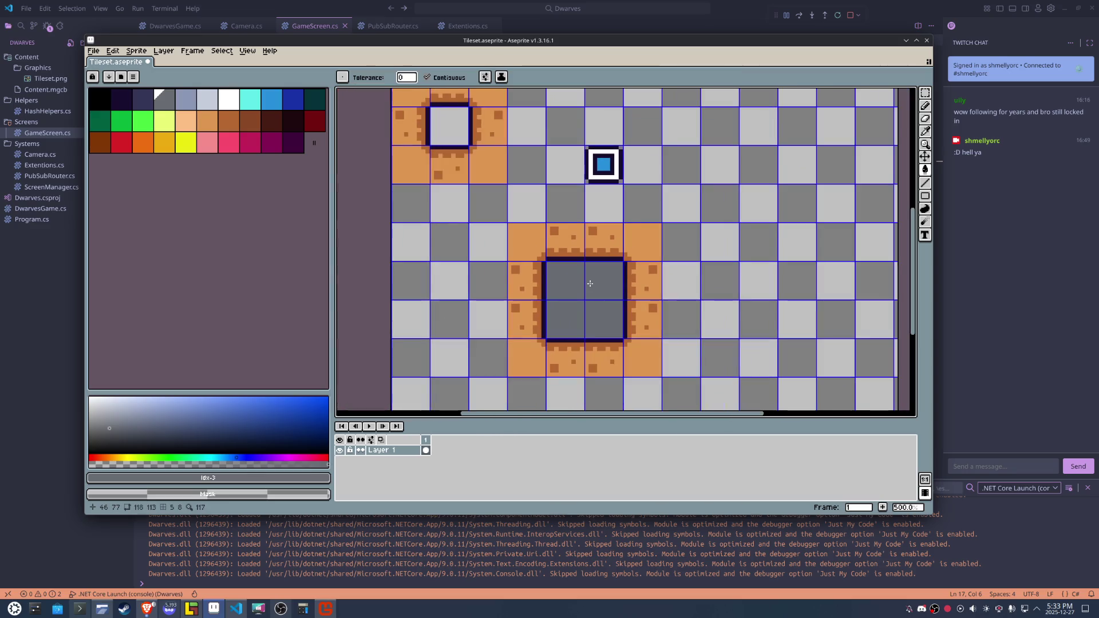
{"action": "scroll", "coordinate": [590, 283], "scroll_direction": "down", "scroll_amount": 1}
{"action": "scroll", "coordinate": [590, 283], "scroll_direction": "up", "scroll_amount": 2}
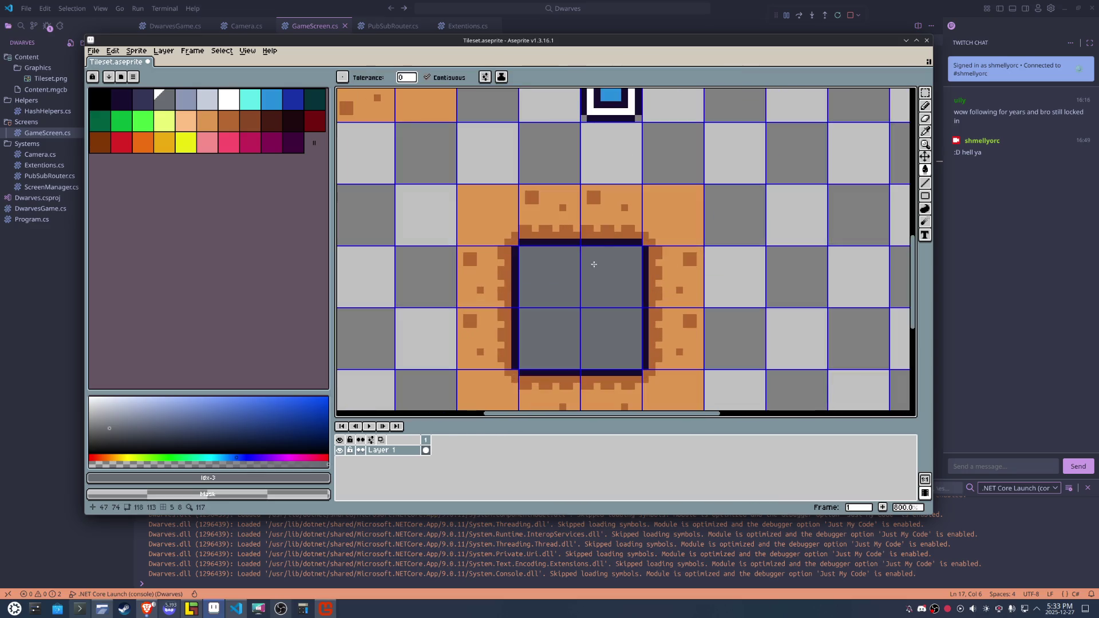
Flood-fill the orange tile area with the peach palette colour.
{"action": "left_click", "coordinate": [601, 229], "text": "alt"}
{"action": "left_click", "coordinate": [252, 121]}
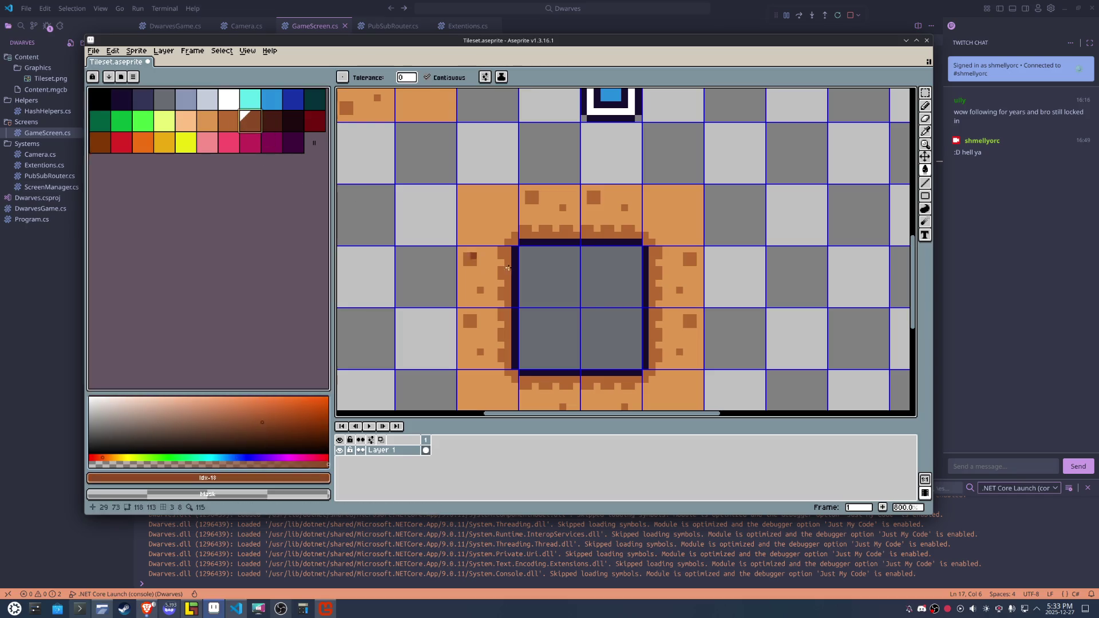
{"action": "left_click", "coordinate": [165, 121]}
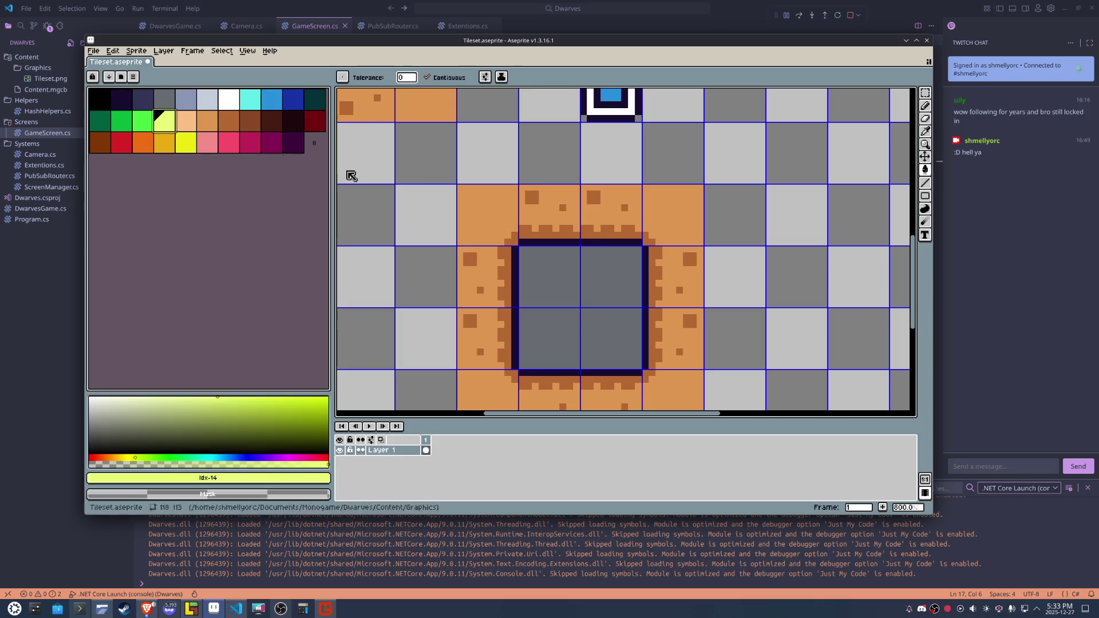
{"action": "left_click", "coordinate": [503, 208]}
{"action": "key", "text": "ctrl+z"}
{"action": "left_click", "coordinate": [185, 121]}
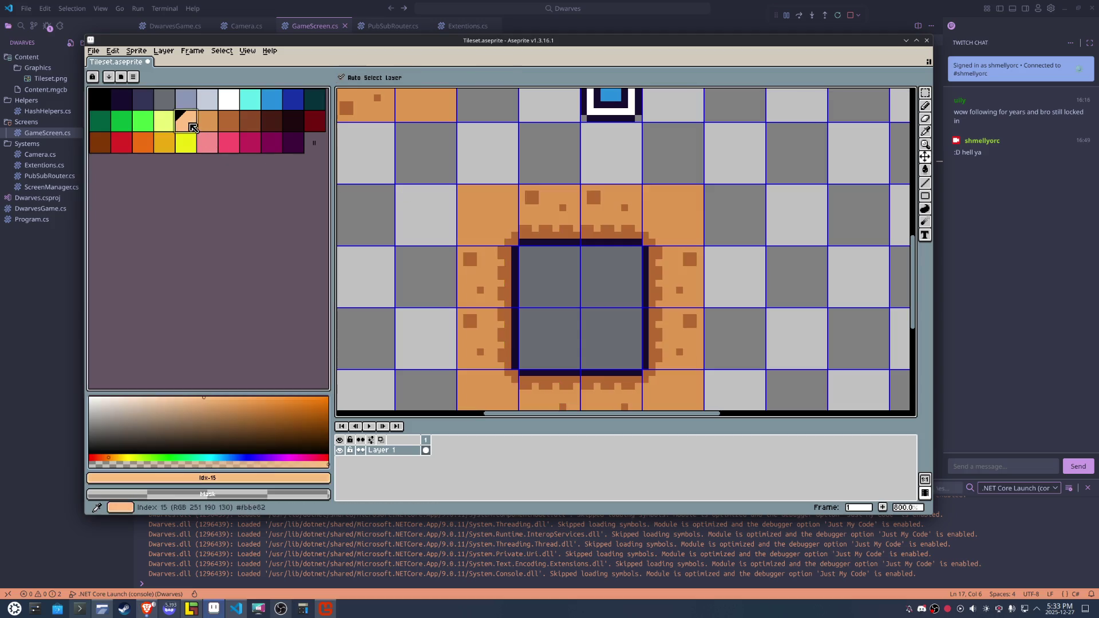
{"action": "left_click", "coordinate": [496, 214]}
Recolour the scallop ring around the pit with the next palette colour.
{"action": "key", "text": "]"}
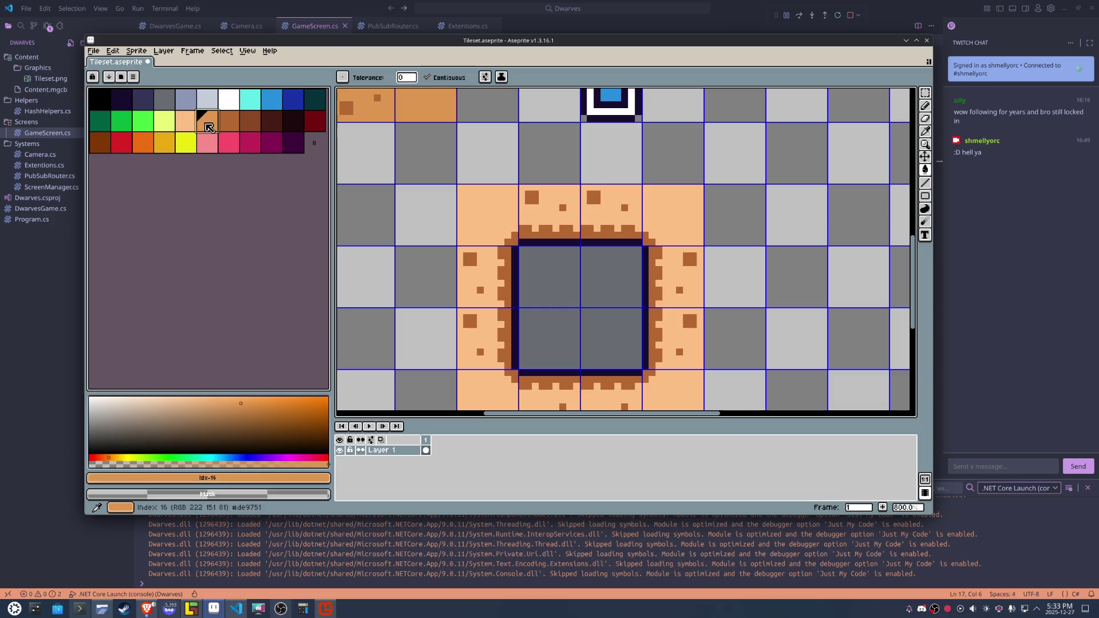
{"action": "left_click", "coordinate": [536, 240]}
{"action": "key", "text": "ctrl+z"}
{"action": "left_click", "coordinate": [535, 234]}
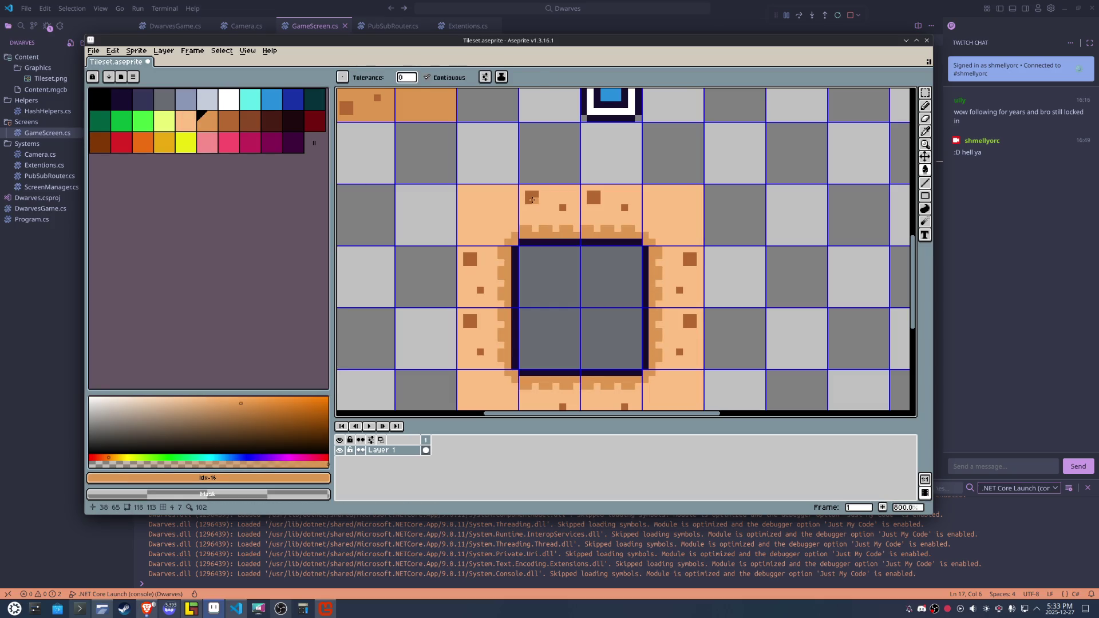
Select the scalloped tile block and fill the pit's inner square darker brown.
{"action": "key", "text": "m"}
{"action": "scroll", "coordinate": [530, 200], "scroll_direction": "down", "scroll_amount": 1}
{"action": "left_click_drag", "start_coordinate": [490, 204], "coordinate": [509, 228]}
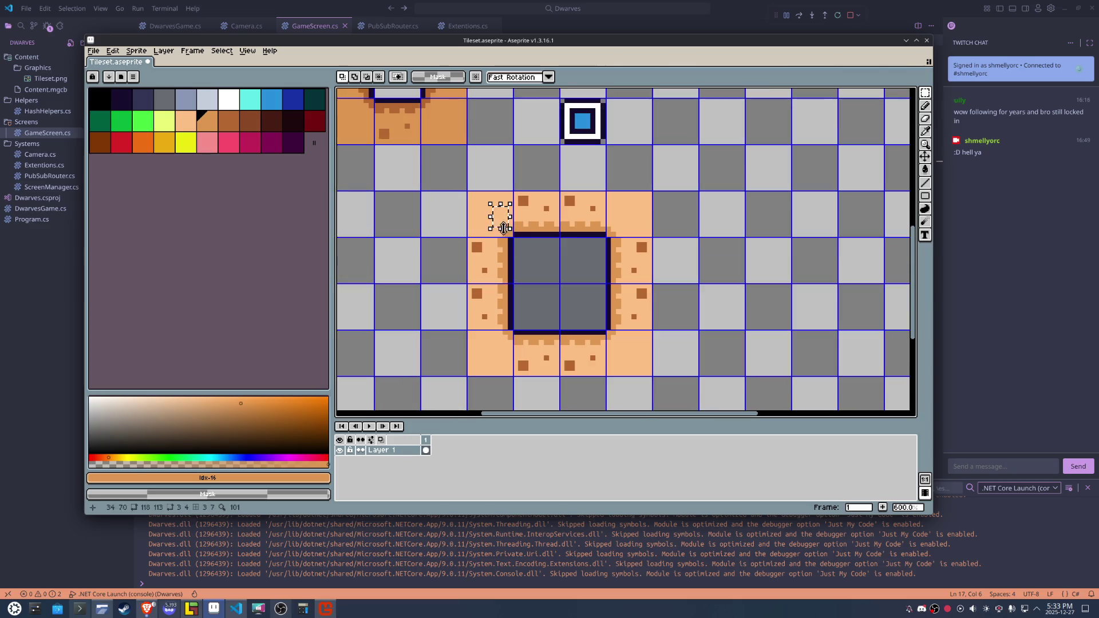
{"action": "left_click_drag", "start_coordinate": [632, 357], "coordinate": [493, 197]}
{"action": "key", "text": "g"}
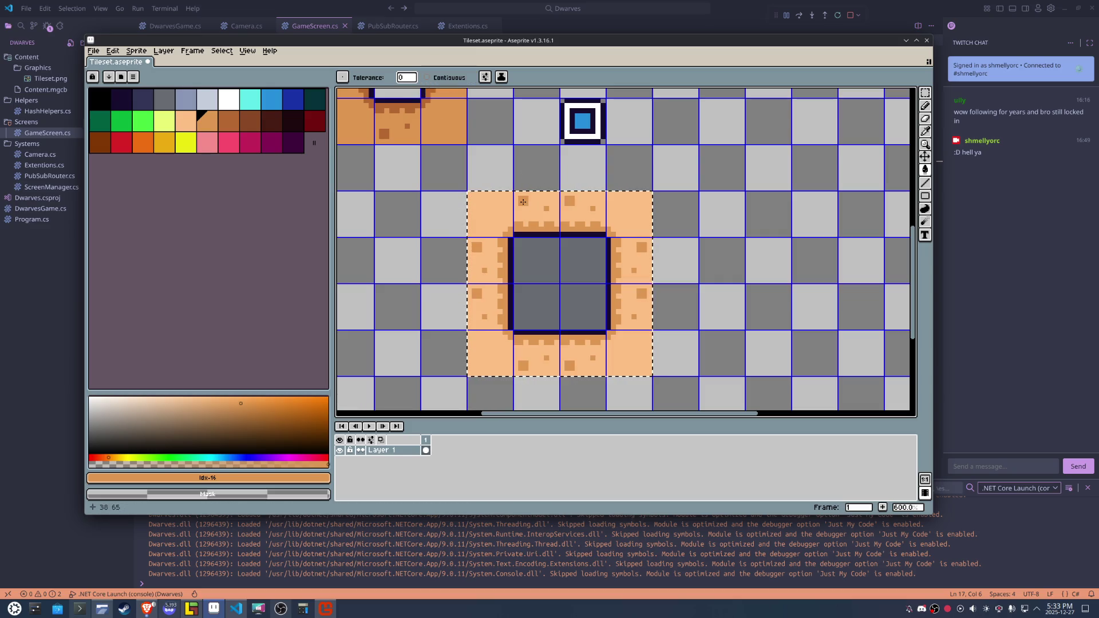
{"action": "left_click", "coordinate": [229, 121]}
{"action": "left_click", "coordinate": [576, 310]}
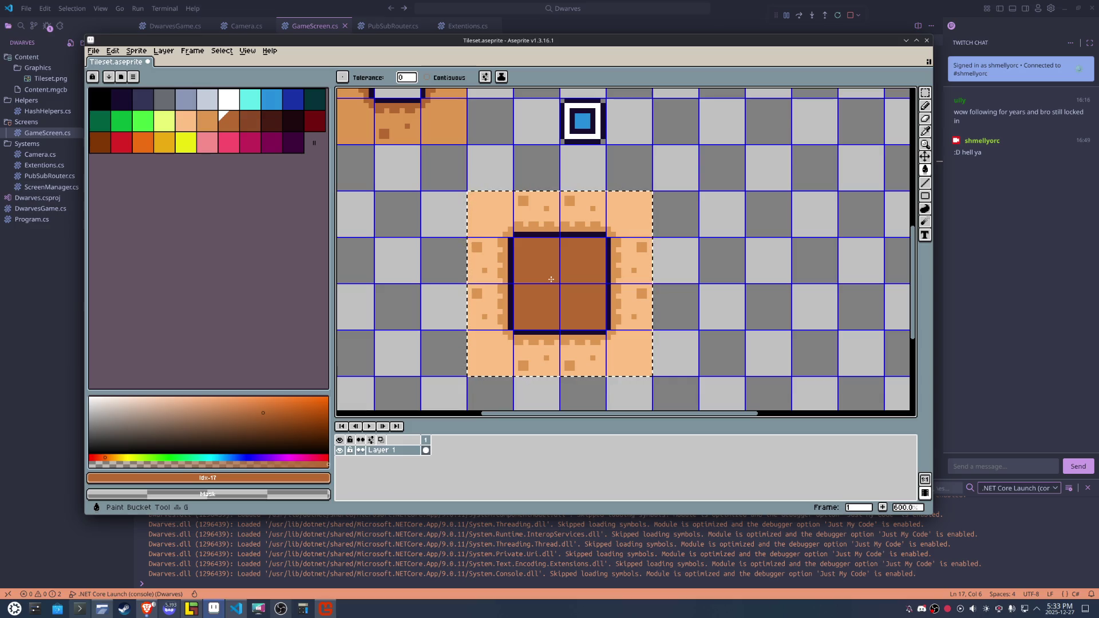
Turn the small light dots brown and fill the peach tile background orange.
{"action": "left_click", "coordinate": [207, 121]}
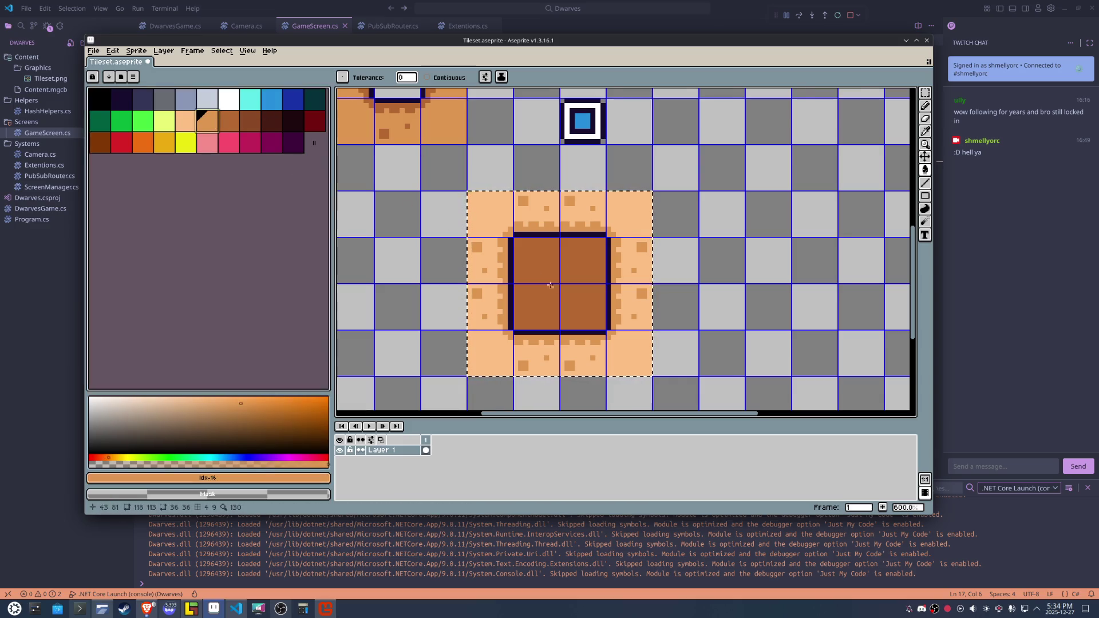
{"action": "scroll", "coordinate": [553, 286], "scroll_direction": "up", "scroll_amount": 1}
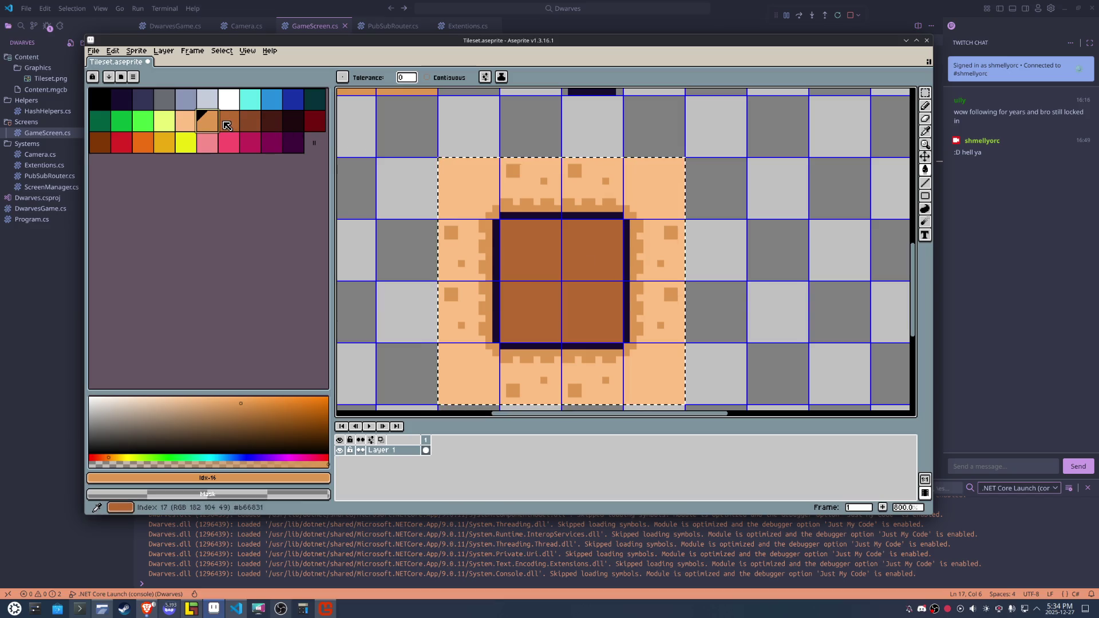
{"action": "key", "text": "]"}
{"action": "left_click", "coordinate": [544, 190]}
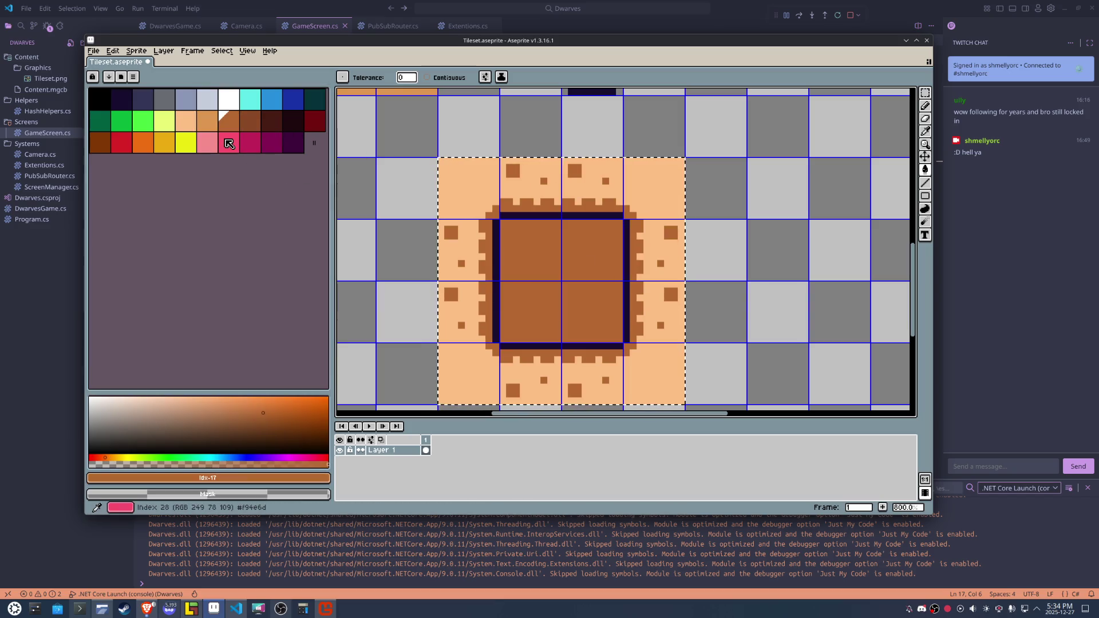
{"action": "left_click", "coordinate": [207, 121]}
{"action": "left_click", "coordinate": [492, 193]}
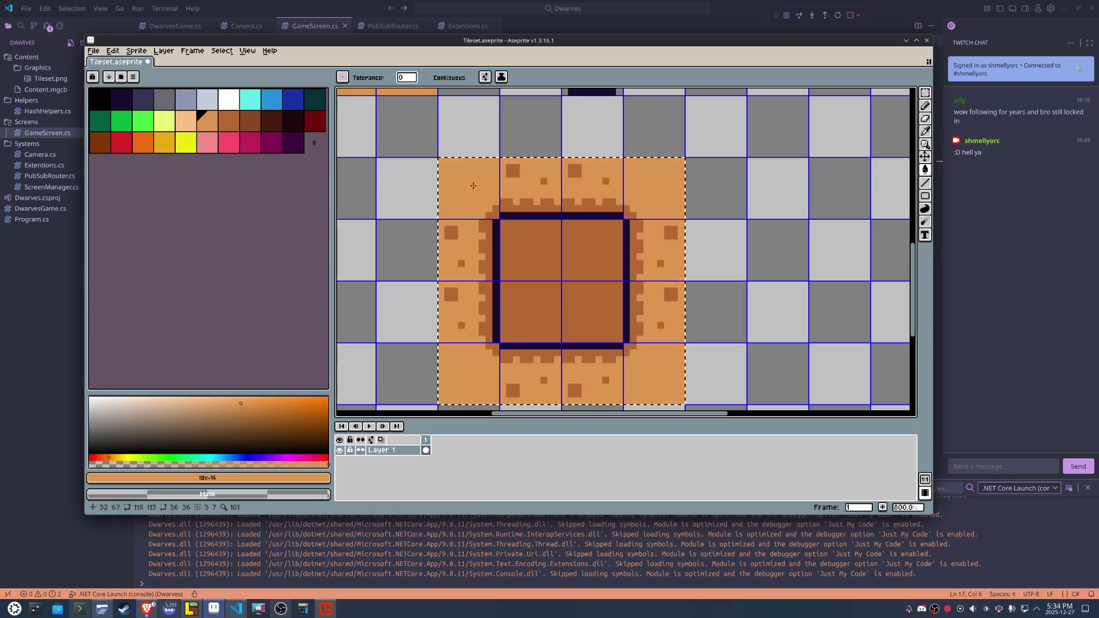
Select the pit's inner square, fill it light blue-grey, and deselect.
{"action": "key", "text": "m"}
{"action": "left_click_drag", "start_coordinate": [541, 249], "coordinate": [592, 304]}
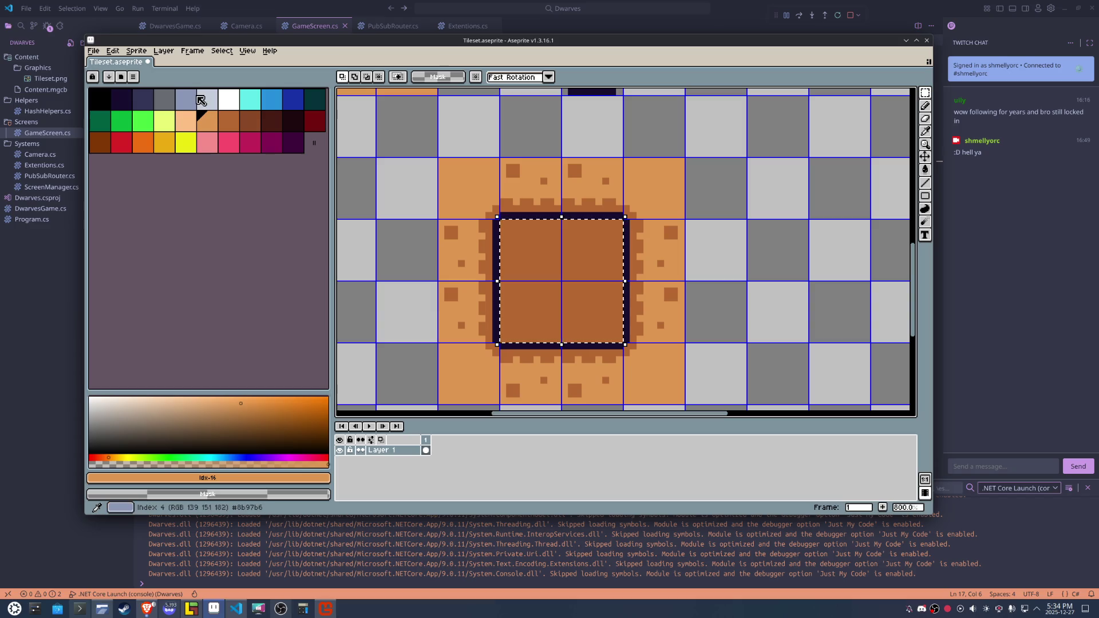
{"action": "left_click", "coordinate": [164, 101]}
{"action": "key", "text": "g"}
{"action": "left_click", "coordinate": [553, 261]}
{"action": "left_click", "coordinate": [186, 100]}
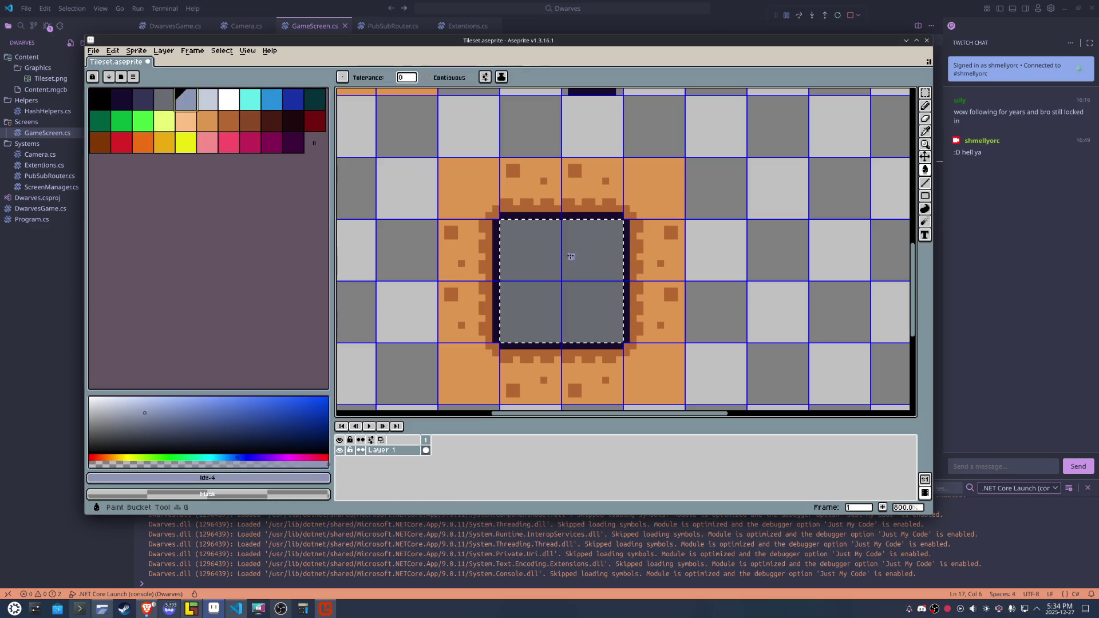
{"action": "left_click", "coordinate": [575, 262]}
{"action": "key", "text": "ctrl+d"}
{"action": "scroll", "coordinate": [672, 292], "scroll_direction": "down", "scroll_amount": 1}
Copy the top-left dwarf tile and move the pasted dwarf into the pit.
{"action": "left_click_drag", "start_coordinate": [715, 268], "coordinate": [722, 272]}
{"action": "key", "text": "m"}
{"action": "scroll", "coordinate": [676, 307], "scroll_direction": "down", "scroll_amount": 2}
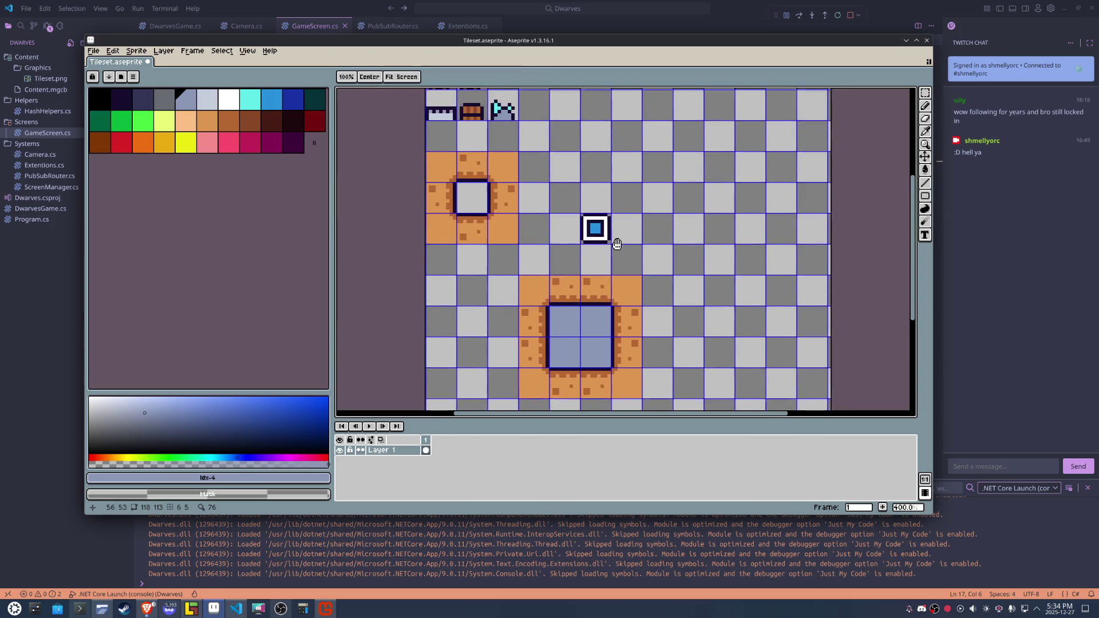
{"action": "scroll", "coordinate": [504, 155], "scroll_direction": "up", "scroll_amount": 1}
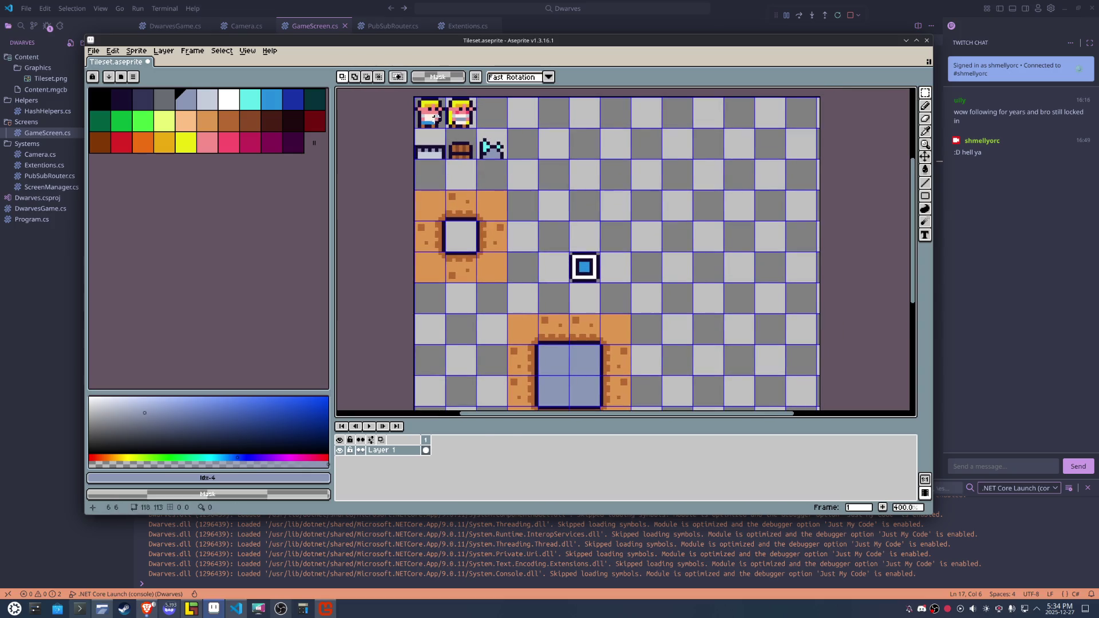
{"action": "left_click_drag", "start_coordinate": [439, 125], "coordinate": [417, 99]}
{"action": "key", "text": "ctrl+c"}
{"action": "key", "text": "ctrl+v"}
{"action": "key", "text": "shift+Down"}
{"action": "key", "text": "shift+Down"}
{"action": "key", "text": "shift+Down"}
{"action": "key", "text": "shift+Down"}
{"action": "key", "text": "shift+Down"}
{"action": "key", "text": "shift+Down"}
{"action": "key", "text": "shift+Down"}
{"action": "key", "text": "shift+Down"}
{"action": "key", "text": "shift+Right"}
{"action": "key", "text": "shift+Right"}
{"action": "key", "text": "shift+Right"}
{"action": "key", "text": "shift+Right"}
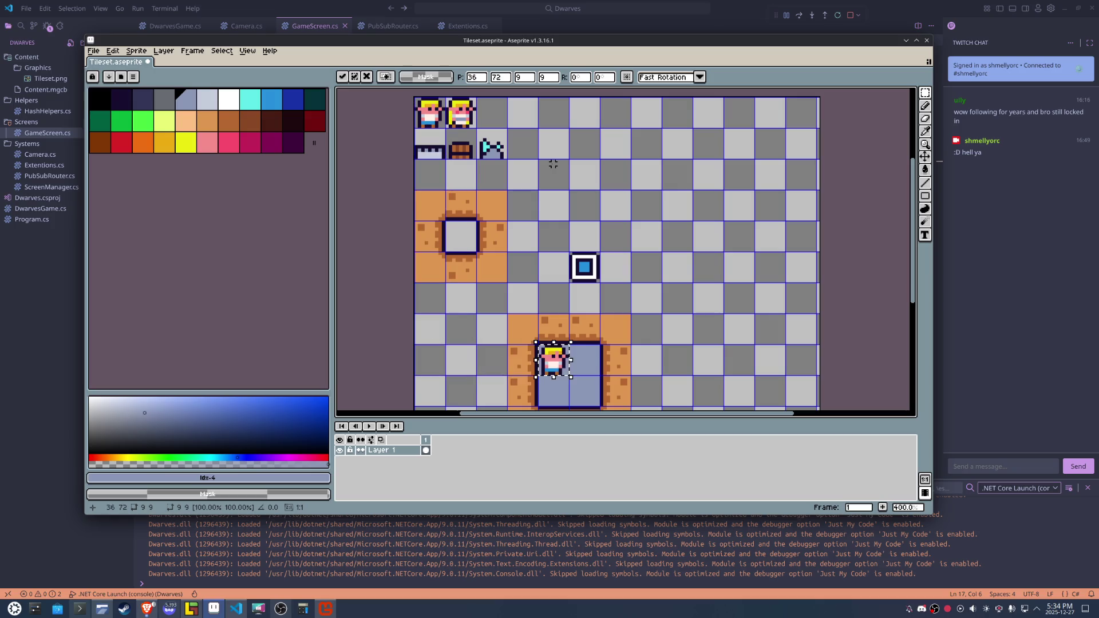
{"action": "key", "text": "shift+Down"}
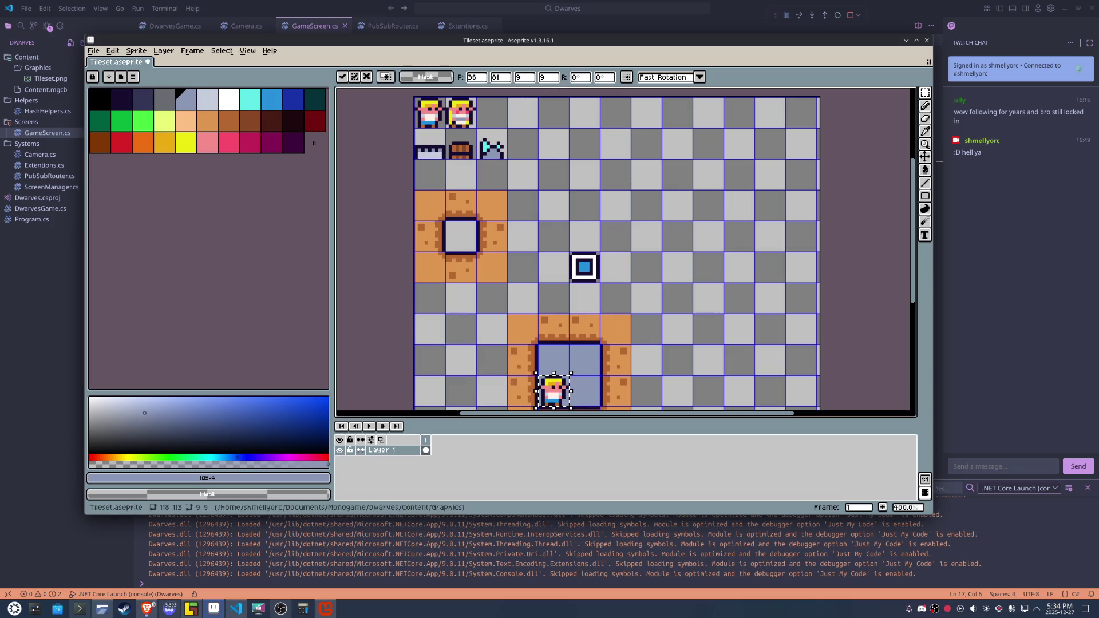
Copy the crenellated wall tile into the pit above the dwarf and commit it.
{"action": "left_click_drag", "start_coordinate": [445, 159], "coordinate": [414, 129]}
{"action": "key", "text": "ctrl+c"}
{"action": "key", "text": "ctrl+v"}
{"action": "key", "text": "shift+Down"}
{"action": "key", "text": "shift+Down"}
{"action": "key", "text": "shift+Down"}
{"action": "key", "text": "shift+Down"}
{"action": "key", "text": "shift+Down"}
{"action": "key", "text": "shift+Down"}
{"action": "key", "text": "shift+Right"}
{"action": "key", "text": "shift+Right"}
{"action": "key", "text": "shift+Right"}
{"action": "key", "text": "shift+Right"}
{"action": "key", "text": "shift+Down"}
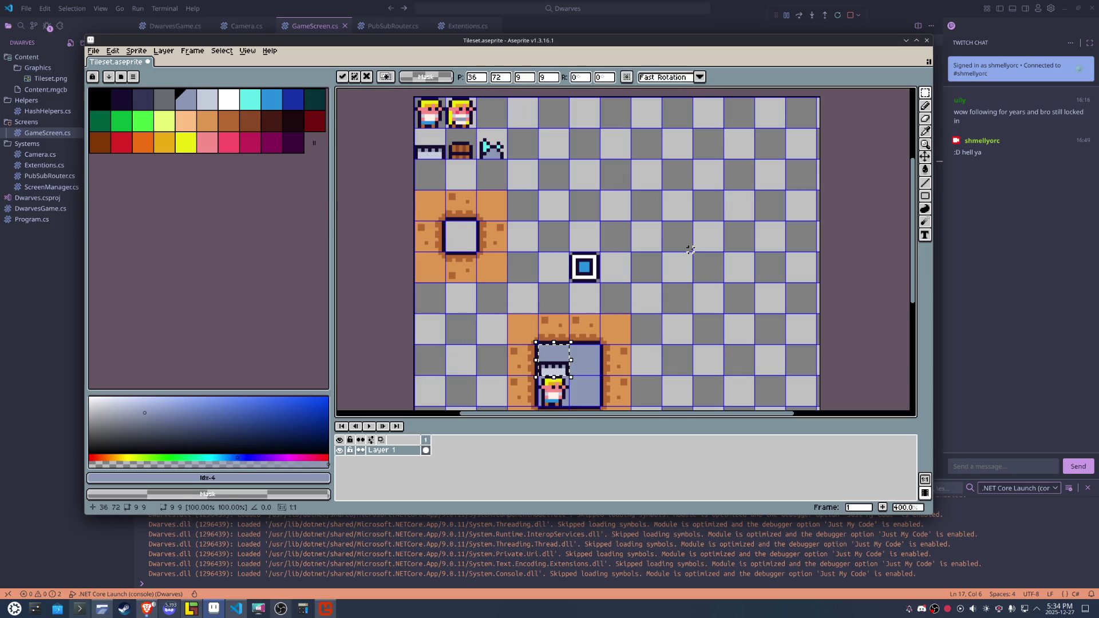
{"action": "left_click", "coordinate": [771, 324]}
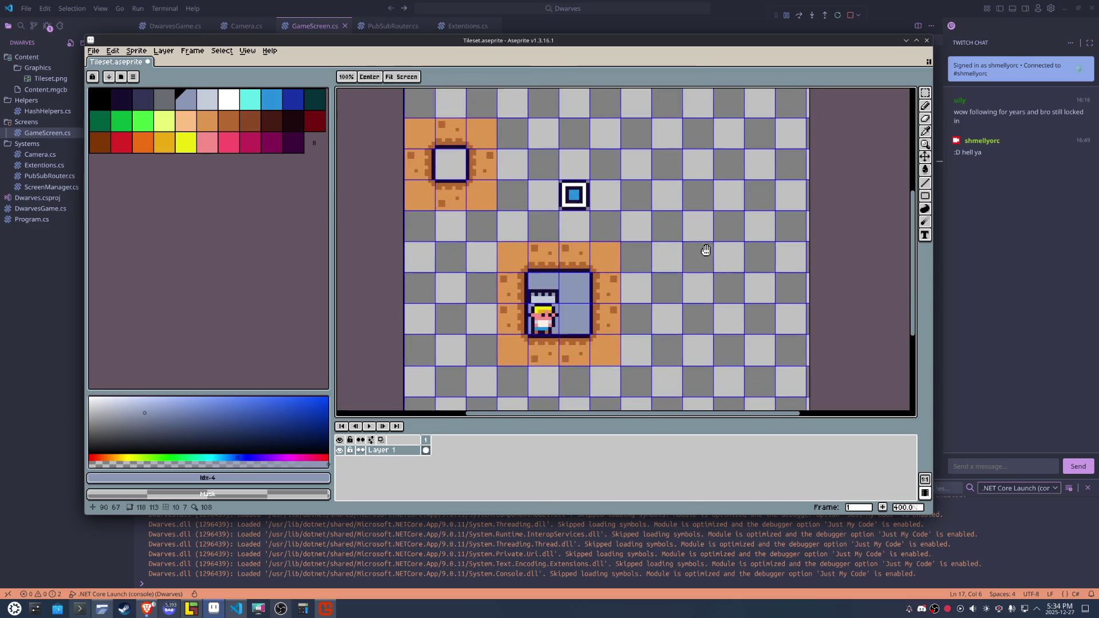
Draw dark #180d2f vertical bars down across the window with the Pencil.
{"action": "scroll", "coordinate": [711, 253], "scroll_direction": "up", "scroll_amount": 1}
{"action": "scroll", "coordinate": [612, 268], "scroll_direction": "up", "scroll_amount": 3}
{"action": "scroll", "coordinate": [612, 267], "scroll_direction": "up", "scroll_amount": 1}
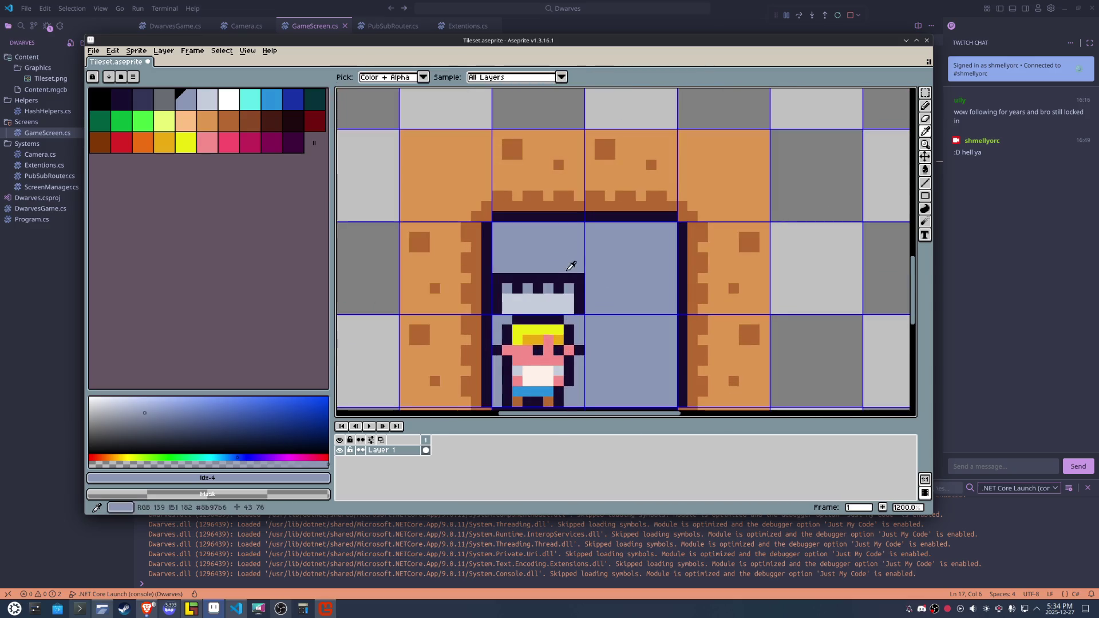
{"action": "left_click", "coordinate": [577, 278], "text": "alt"}
{"action": "key", "text": "b"}
{"action": "mouse_move", "coordinate": [578, 274]}
{"action": "left_mouse_down"}
{"action": "mouse_move", "coordinate": [573, 228]}
{"action": "mouse_move", "coordinate": [517, 264]}
{"action": "mouse_move", "coordinate": [516, 235]}
{"action": "left_mouse_up"}
{"action": "mouse_move", "coordinate": [537, 266]}
{"action": "left_mouse_down"}
{"action": "mouse_move", "coordinate": [537, 229]}
{"action": "mouse_move", "coordinate": [558, 231]}
{"action": "mouse_move", "coordinate": [575, 265]}
{"action": "left_mouse_up"}
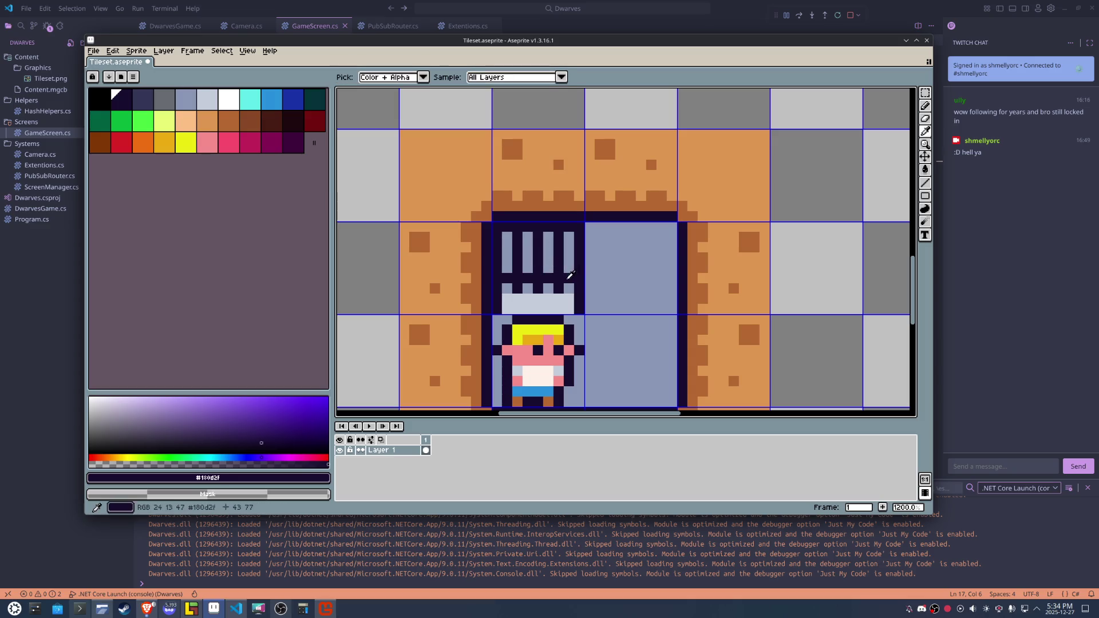
Repaint three row-77 grate pixels blue-grey, then draw a dark line across row 77.
{"action": "left_click", "coordinate": [569, 268], "text": "alt"}
{"action": "left_click", "coordinate": [546, 278]}
{"action": "left_click", "coordinate": [527, 278]}
{"action": "left_click", "coordinate": [507, 276]}
{"action": "scroll", "coordinate": [507, 276], "scroll_direction": "down", "scroll_amount": 1}
{"action": "left_click", "coordinate": [559, 269], "text": "alt"}
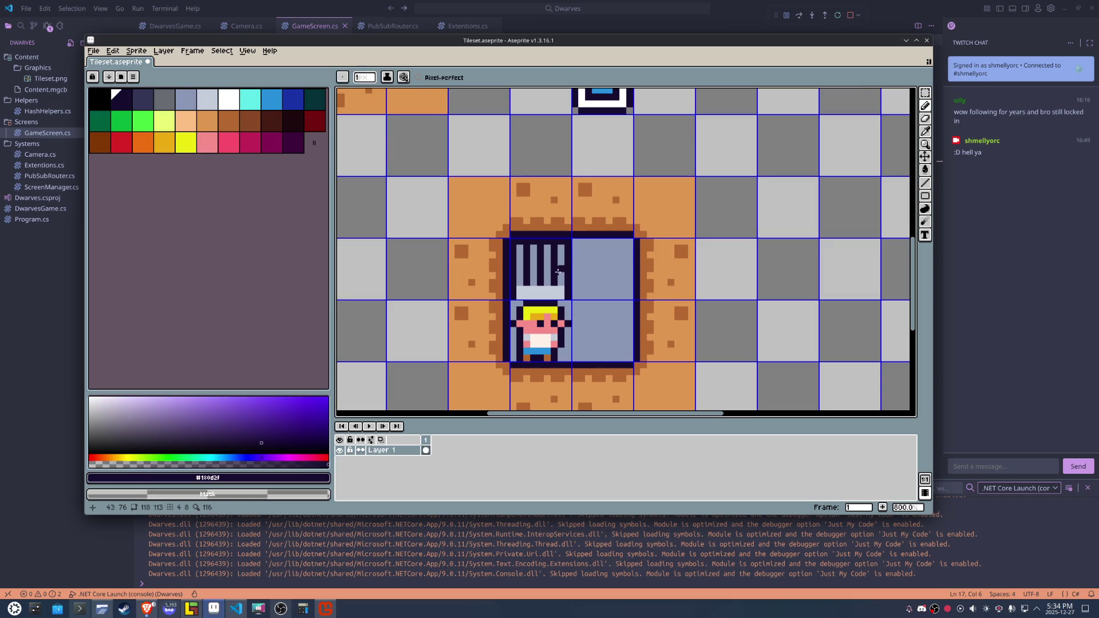
{"action": "left_click_drag", "start_coordinate": [559, 276], "coordinate": [518, 274]}
Bucket-fill each gap between the bars grey #686b72, undoing an oversized fill.
{"action": "left_click", "coordinate": [163, 99]}
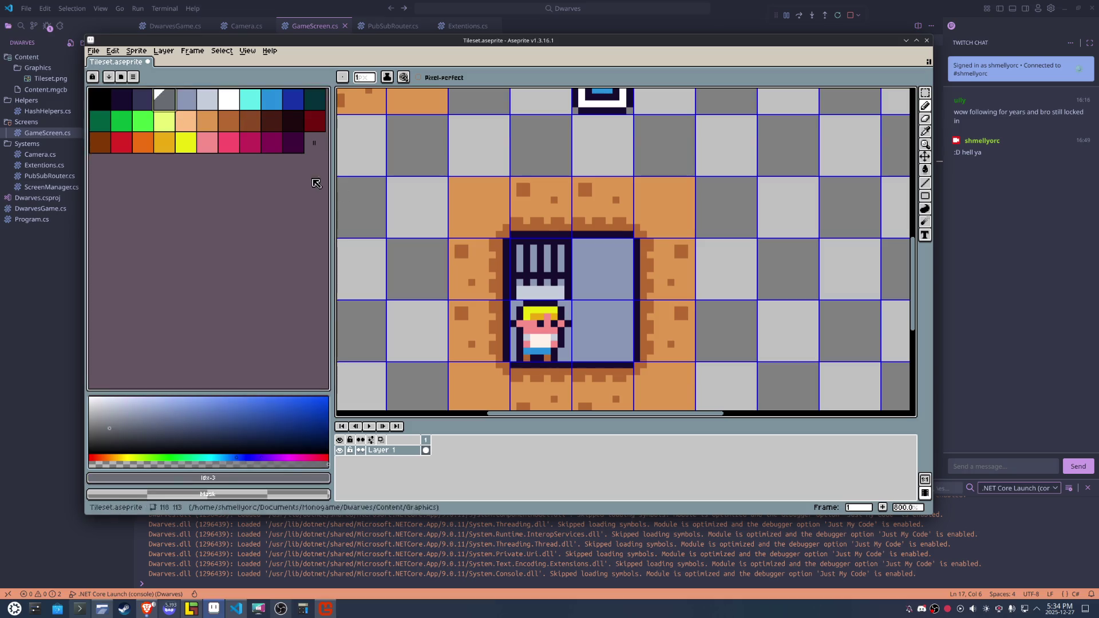
{"action": "scroll", "coordinate": [618, 299], "scroll_direction": "up", "scroll_amount": 5}
{"action": "key", "text": "g"}
{"action": "left_click", "coordinate": [448, 187]}
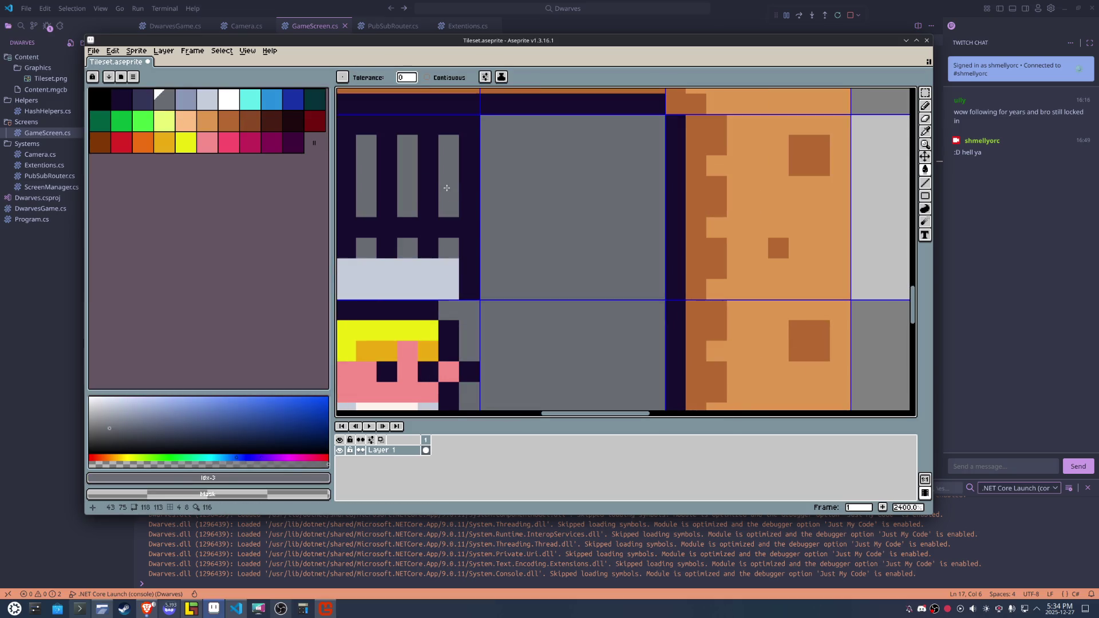
{"action": "key", "text": "ctrl+z"}
{"action": "left_click", "coordinate": [448, 171]}
{"action": "left_click", "coordinate": [448, 176]}
{"action": "left_click_drag", "start_coordinate": [448, 177], "coordinate": [605, 231]}
{"action": "left_click", "coordinate": [565, 240]}
{"action": "left_click", "coordinate": [524, 245]}
{"action": "left_click", "coordinate": [483, 247]}
Paint two pixels on the grate's bottom row light blue-grey.
{"action": "key", "text": "i"}
{"action": "left_click", "coordinate": [528, 296]}
{"action": "key", "text": "b"}
{"action": "left_click", "coordinate": [524, 282]}
{"action": "left_click", "coordinate": [574, 282]}
Touch up the grate's bottom row, making several pixels grey and one dark.
{"action": "key", "text": "ctrl+z"}
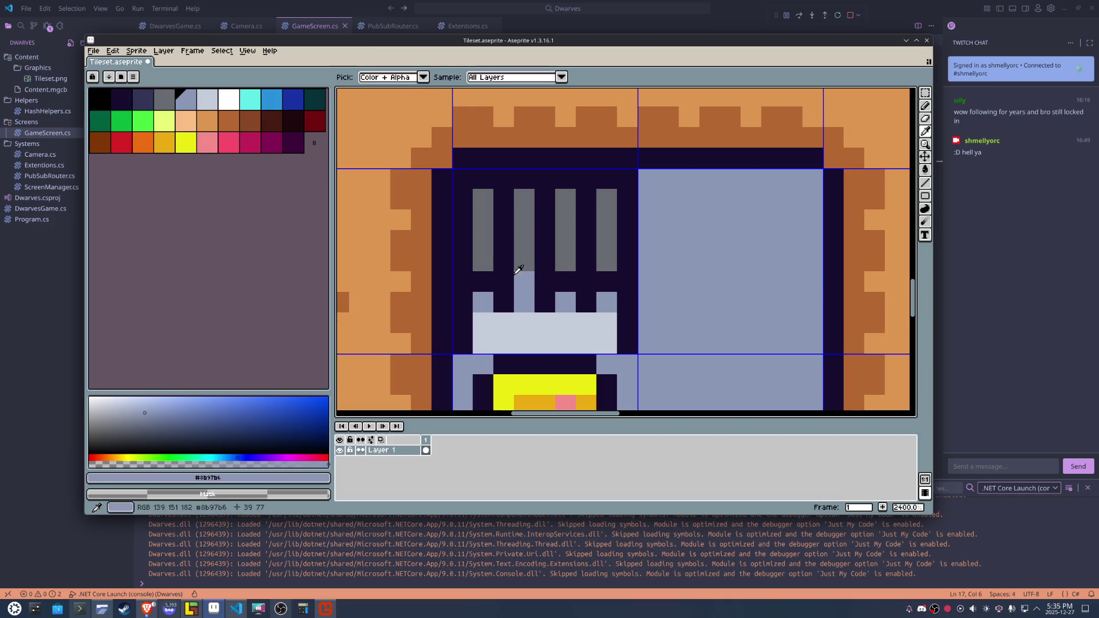
{"action": "left_click", "coordinate": [484, 256], "text": "alt"}
{"action": "left_click", "coordinate": [482, 282]}
{"action": "left_click", "coordinate": [524, 281]}
{"action": "left_click", "coordinate": [585, 281]}
{"action": "left_click", "coordinate": [564, 280]}
{"action": "left_click", "coordinate": [605, 280]}
{"action": "left_click", "coordinate": [584, 263], "text": "alt"}
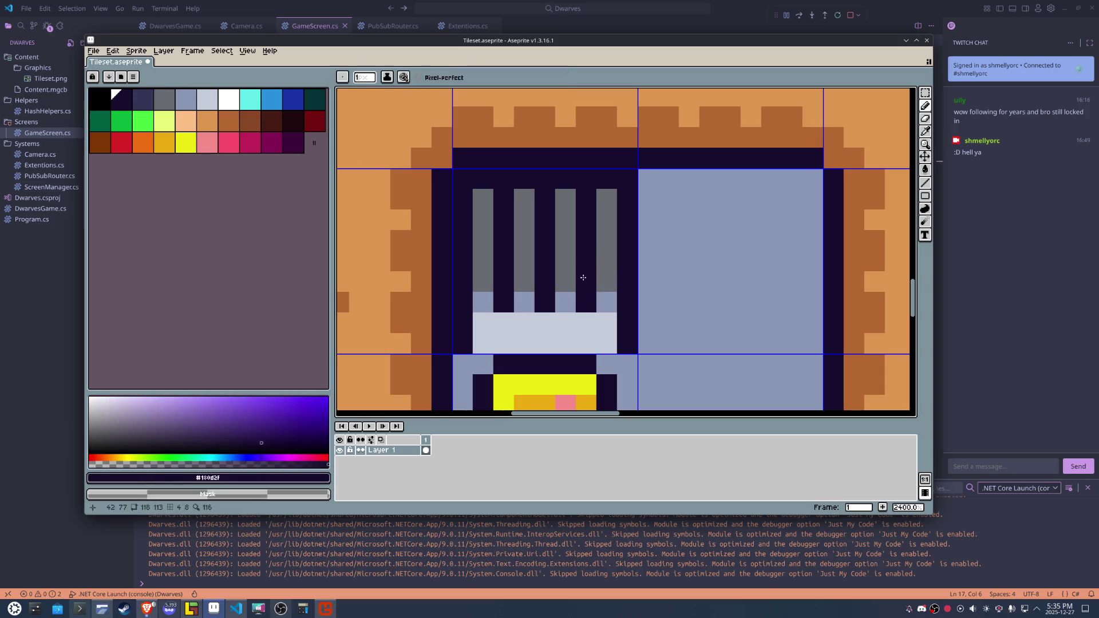
{"action": "left_click", "coordinate": [584, 282]}
Extend three grey bars to the grate's top edge and darken the pixels below them.
{"action": "scroll", "coordinate": [595, 272], "scroll_direction": "down", "scroll_amount": 5}
{"action": "scroll", "coordinate": [607, 257], "scroll_direction": "up", "scroll_amount": 3}
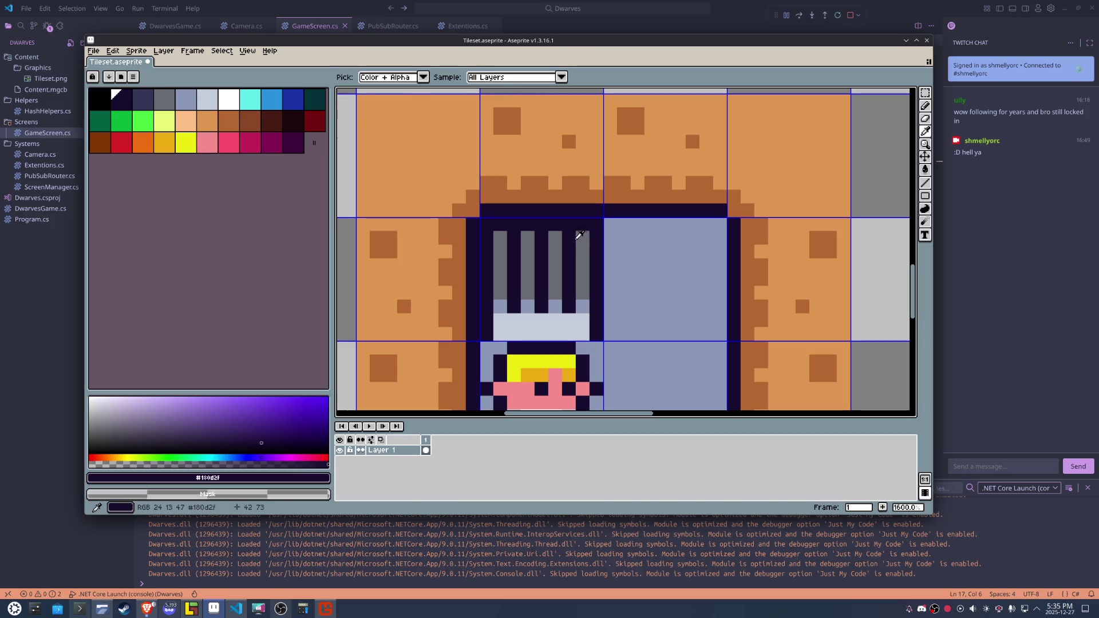
{"action": "left_click", "coordinate": [582, 236], "text": "alt"}
{"action": "left_click", "coordinate": [559, 227]}
{"action": "left_click", "coordinate": [527, 225]}
{"action": "left_click", "coordinate": [500, 225]}
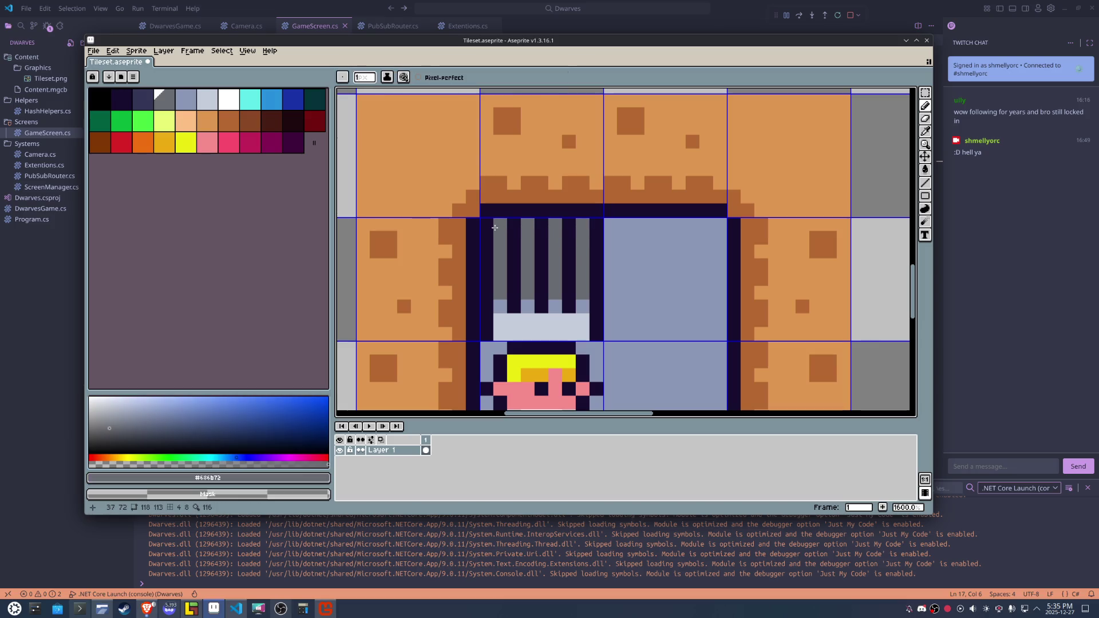
{"action": "left_click", "coordinate": [598, 225], "text": "alt"}
{"action": "left_click", "coordinate": [584, 236]}
{"action": "left_click", "coordinate": [554, 238]}
{"action": "left_click", "coordinate": [527, 238]}
{"action": "left_click", "coordinate": [499, 238]}
Paint the grate's top row and several nearby pixels light blue-grey.
{"action": "left_click", "coordinate": [650, 221], "text": "alt"}
{"action": "left_click_drag", "start_coordinate": [592, 224], "coordinate": [498, 225]}
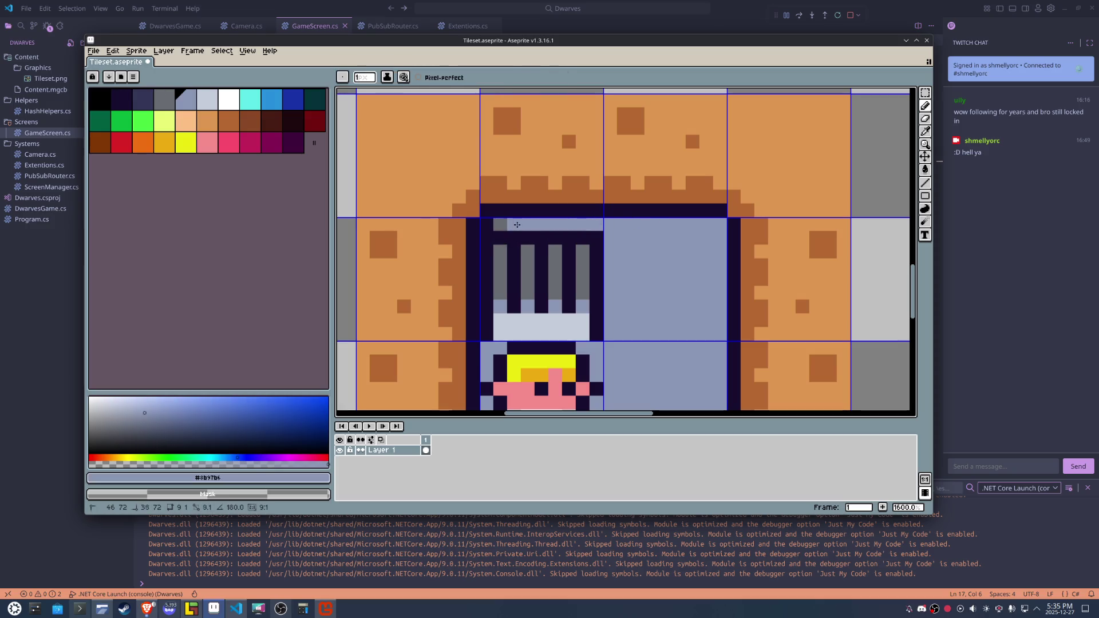
{"action": "left_click", "coordinate": [569, 237]}
{"action": "left_click", "coordinate": [595, 235]}
{"action": "left_click", "coordinate": [542, 238]}
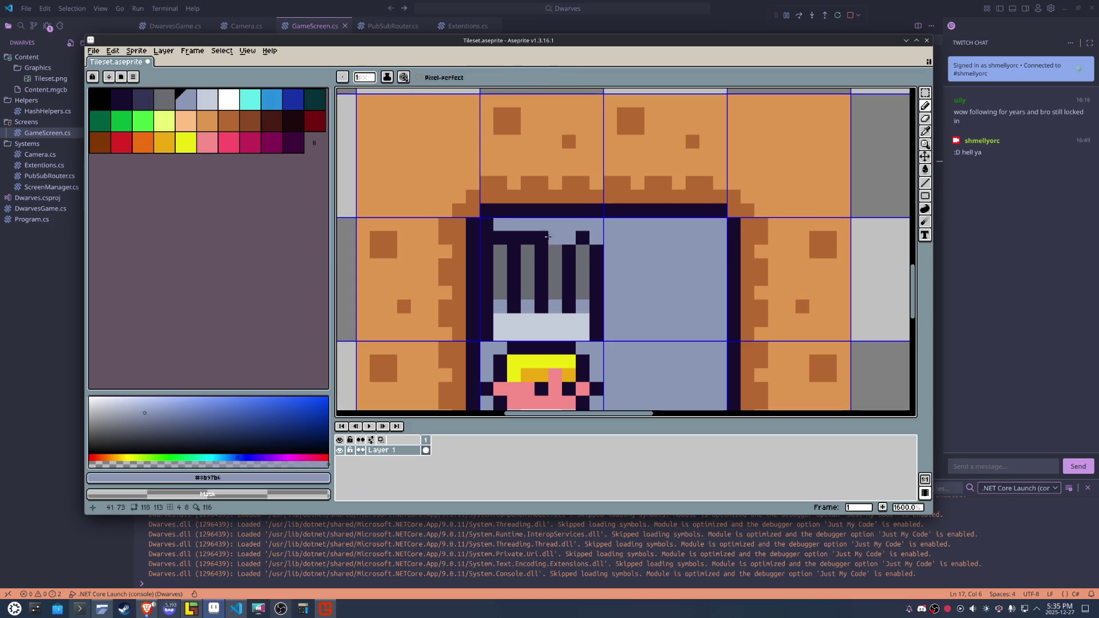
{"action": "left_click", "coordinate": [513, 238]}
{"action": "left_click", "coordinate": [500, 238]}
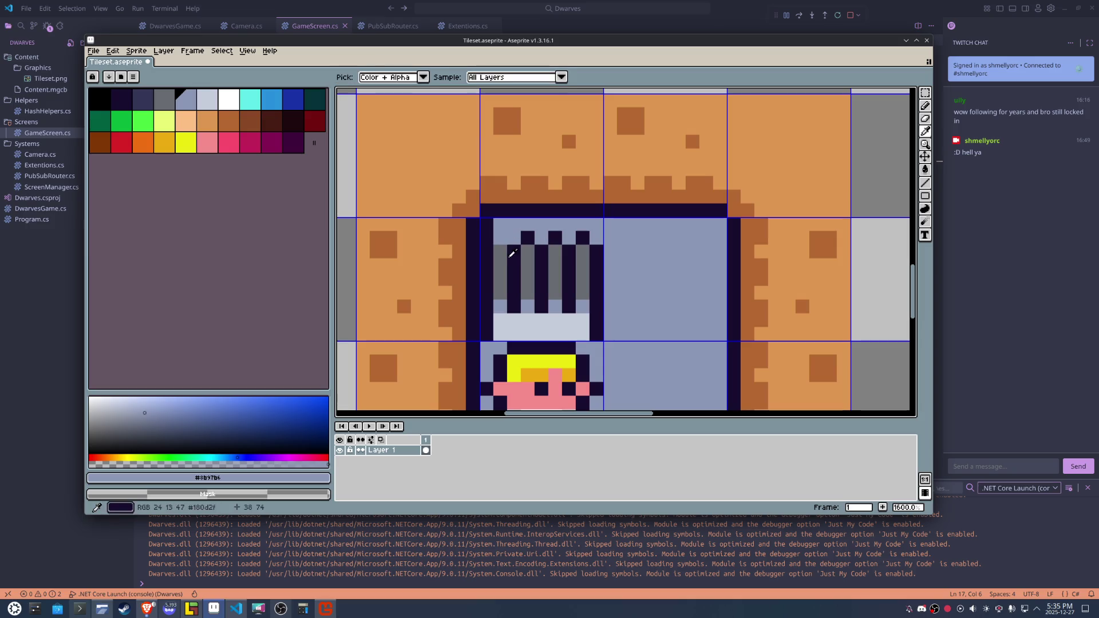
Select the grey palette colour with the Paint Bucket ready.
{"action": "left_click", "coordinate": [514, 250], "text": "alt"}
{"action": "scroll", "coordinate": [701, 276], "scroll_direction": "down", "scroll_amount": 1}
{"action": "scroll", "coordinate": [702, 275], "scroll_direction": "down", "scroll_amount": 1}
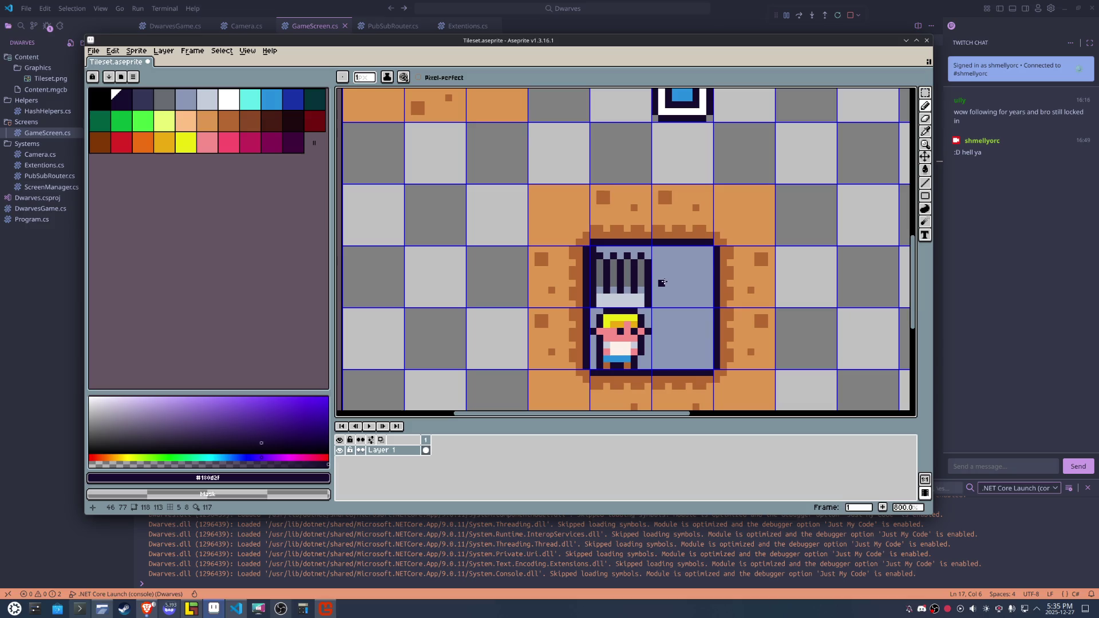
{"action": "scroll", "coordinate": [661, 282], "scroll_direction": "down", "scroll_amount": 3}
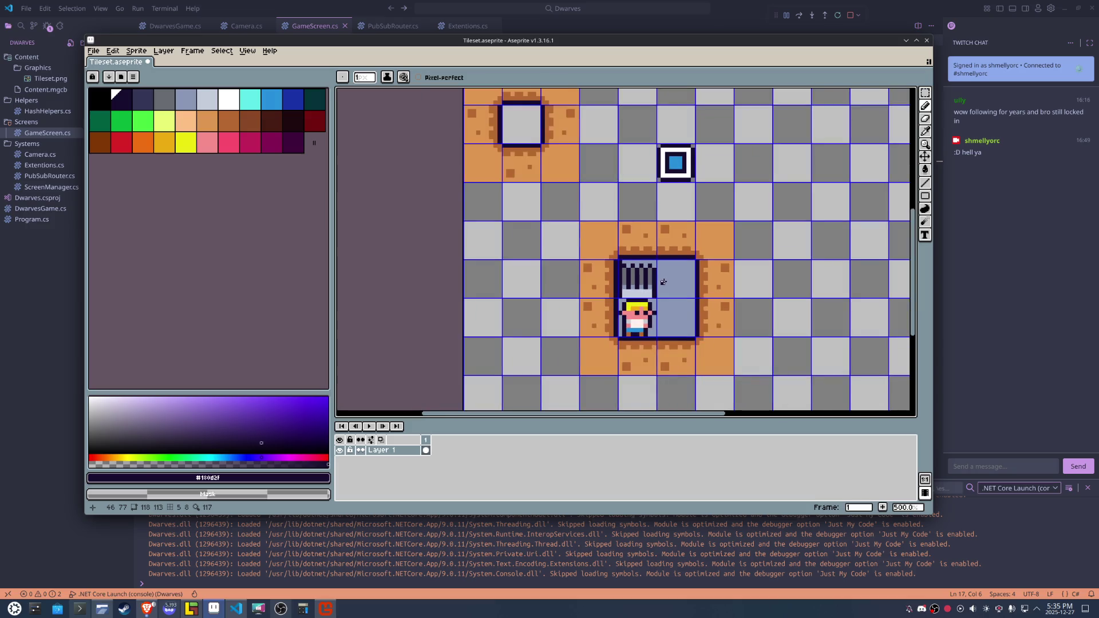
{"action": "scroll", "coordinate": [576, 288], "scroll_direction": "up", "scroll_amount": 1}
{"action": "scroll", "coordinate": [575, 287], "scroll_direction": "down", "scroll_amount": 1}
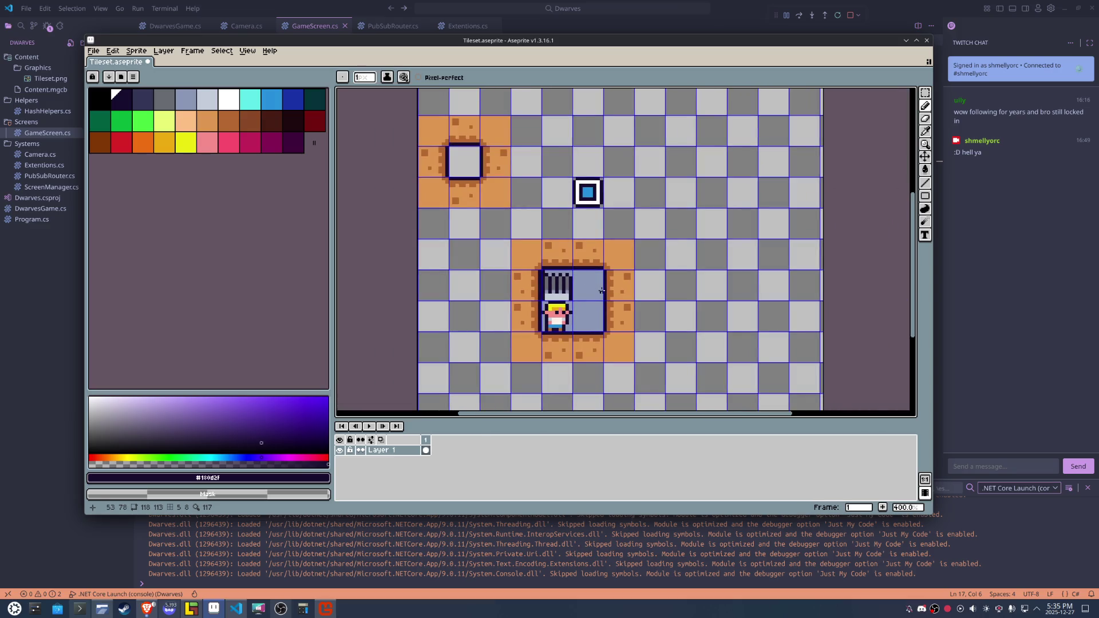
{"action": "key", "text": "bracketright"}
{"action": "key", "text": "bracketright"}
{"action": "key", "text": "g"}
{"action": "scroll", "coordinate": [656, 338], "scroll_direction": "up", "scroll_amount": 1}
Fill the pit interior, the patch by the dwarf's head and the strip left of him grey.
{"action": "scroll", "coordinate": [657, 354], "scroll_direction": "up", "scroll_amount": 1}
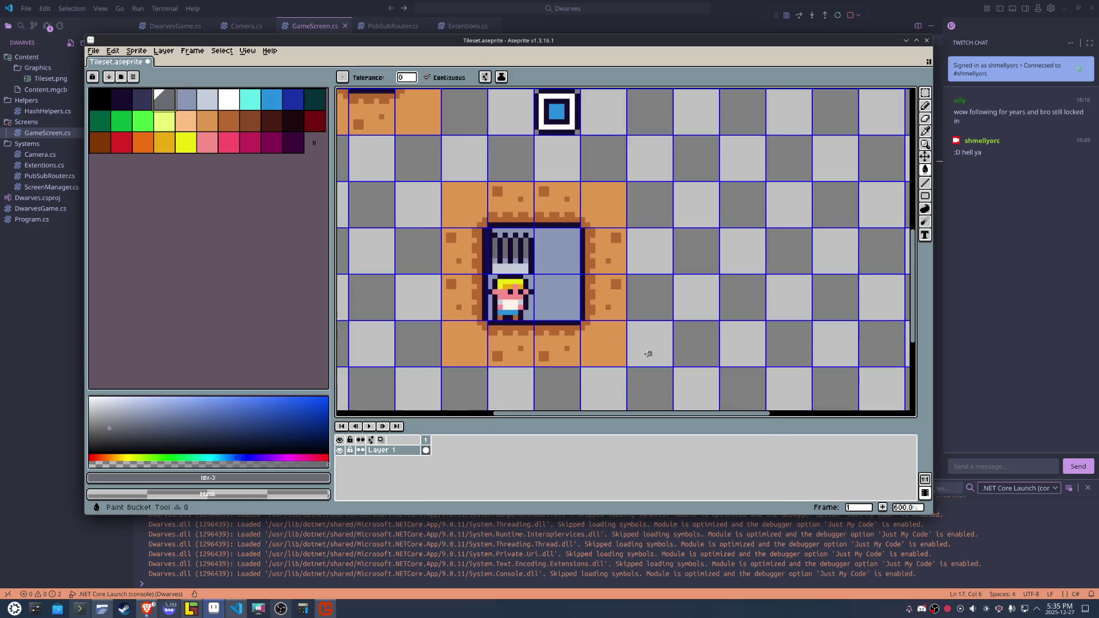
{"action": "left_click", "coordinate": [536, 278]}
{"action": "scroll", "coordinate": [536, 278], "scroll_direction": "up", "scroll_amount": 3}
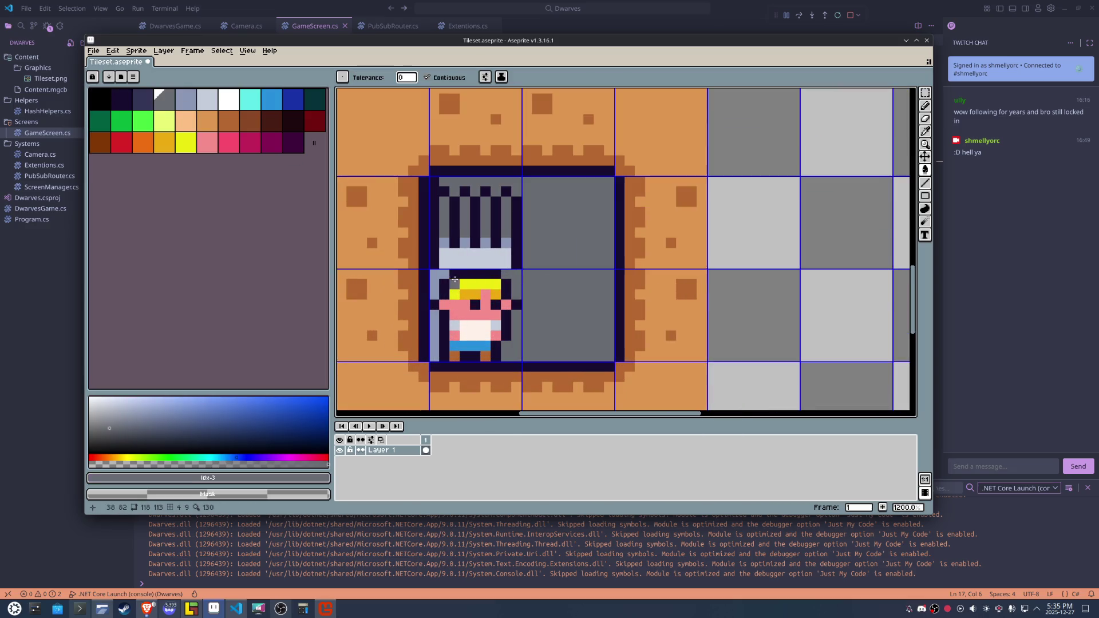
{"action": "left_click", "coordinate": [435, 281]}
{"action": "left_click", "coordinate": [431, 328]}
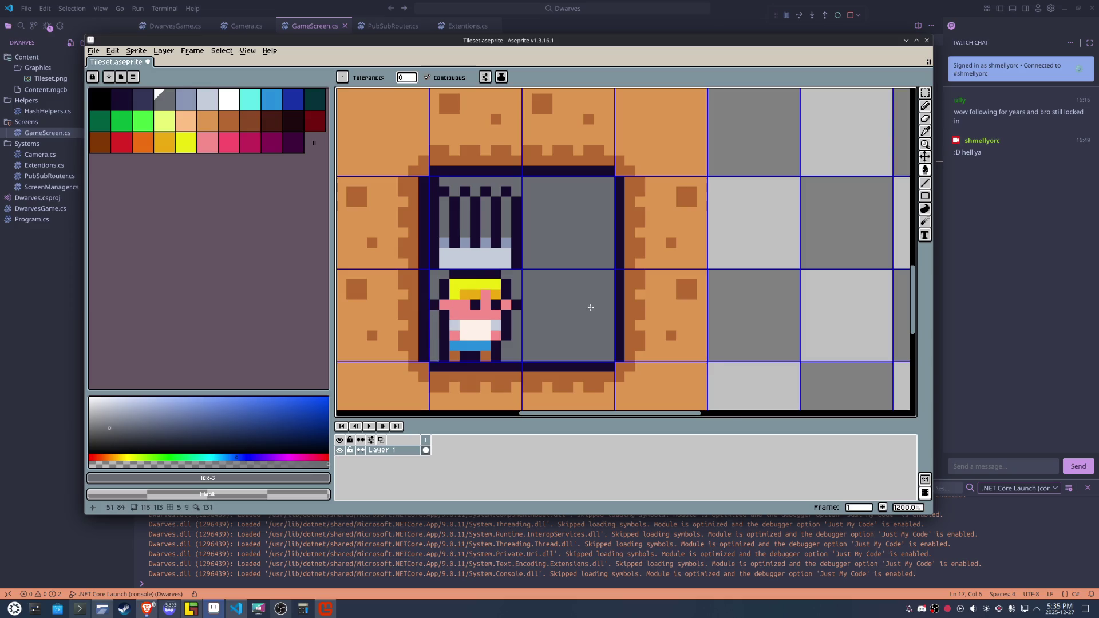
{"action": "scroll", "coordinate": [590, 307], "scroll_direction": "down", "scroll_amount": 3}
{"action": "scroll", "coordinate": [590, 307], "scroll_direction": "down", "scroll_amount": 1}
{"action": "scroll", "coordinate": [591, 308], "scroll_direction": "down", "scroll_amount": 1}
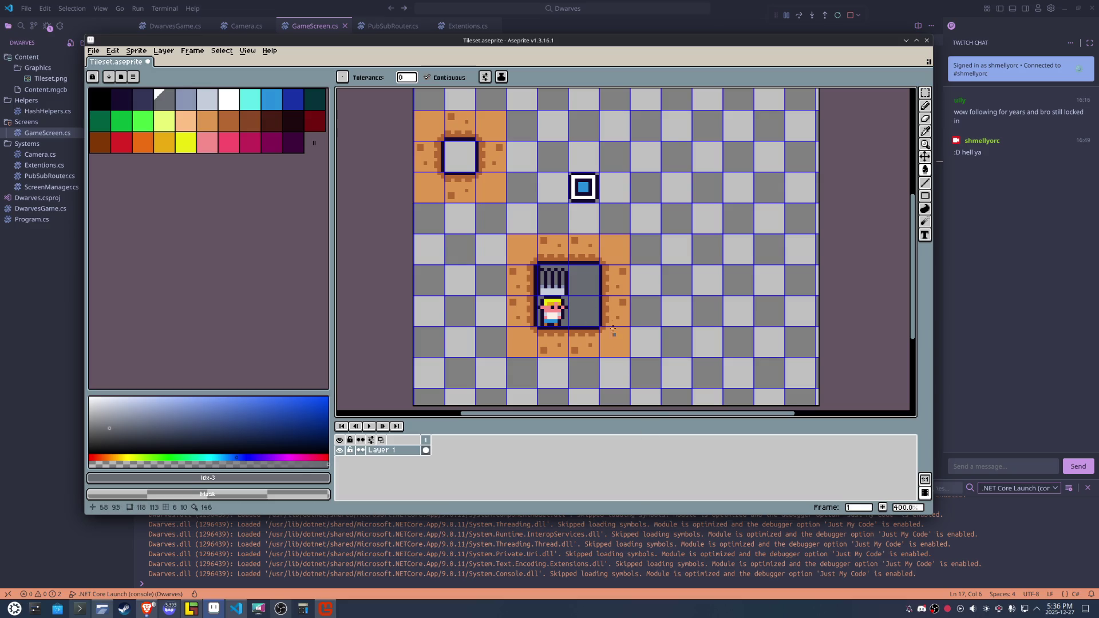
Pick the orange #dc9751 and paint over the two dark specks in the lower dirt.
{"action": "scroll", "coordinate": [603, 252], "scroll_direction": "up", "scroll_amount": 5}
{"action": "left_click", "coordinate": [650, 345], "text": "alt"}
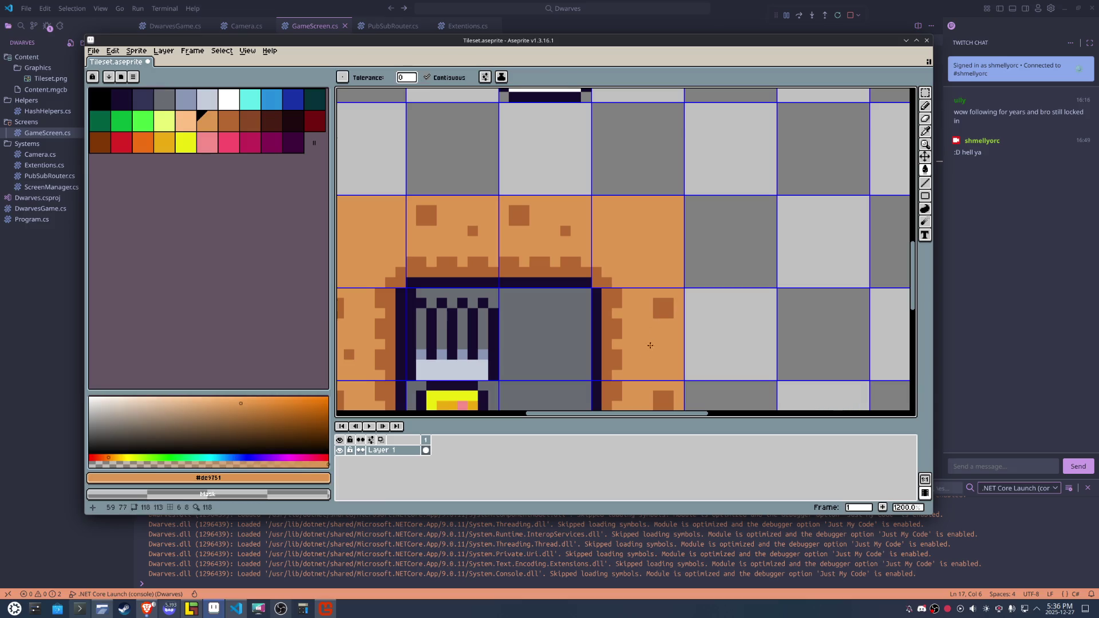
{"action": "scroll", "coordinate": [650, 345], "scroll_direction": "down", "scroll_amount": 4}
{"action": "key", "text": "v"}
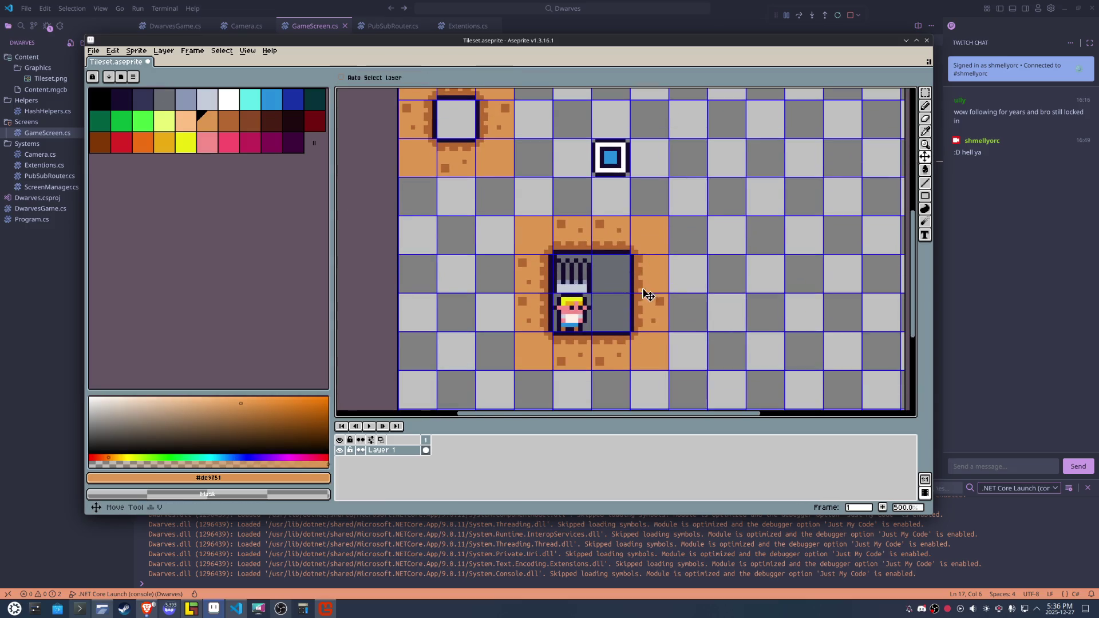
{"action": "scroll", "coordinate": [556, 295], "scroll_direction": "up", "scroll_amount": 2}
{"action": "key", "text": "b"}
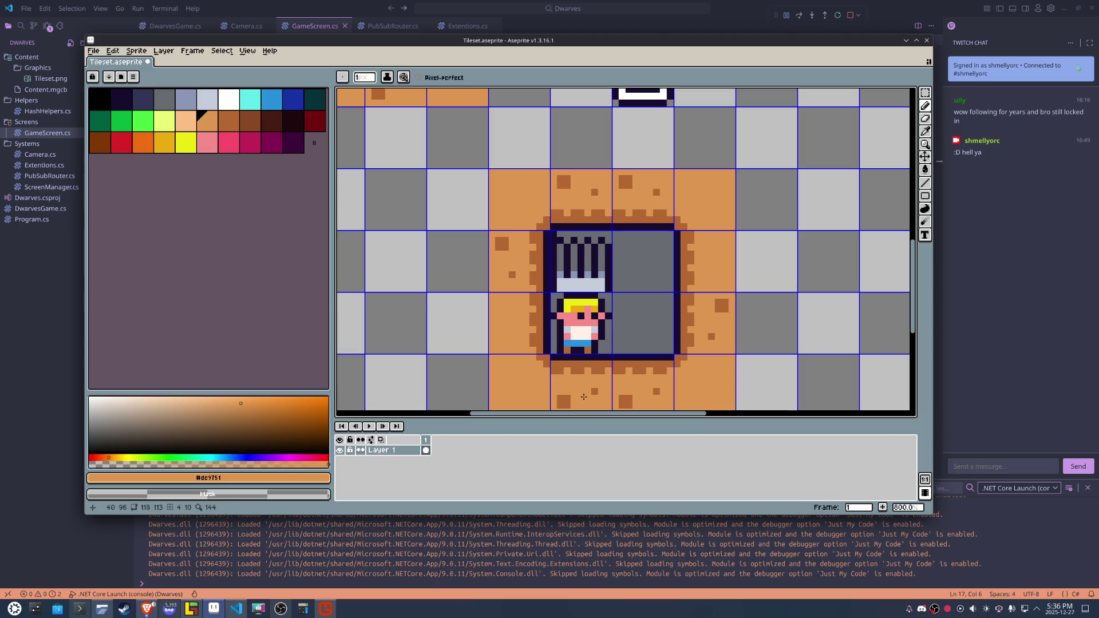
{"action": "scroll", "coordinate": [576, 389], "scroll_direction": "down", "scroll_amount": 1}
{"action": "left_click_drag", "start_coordinate": [571, 378], "coordinate": [561, 386]}
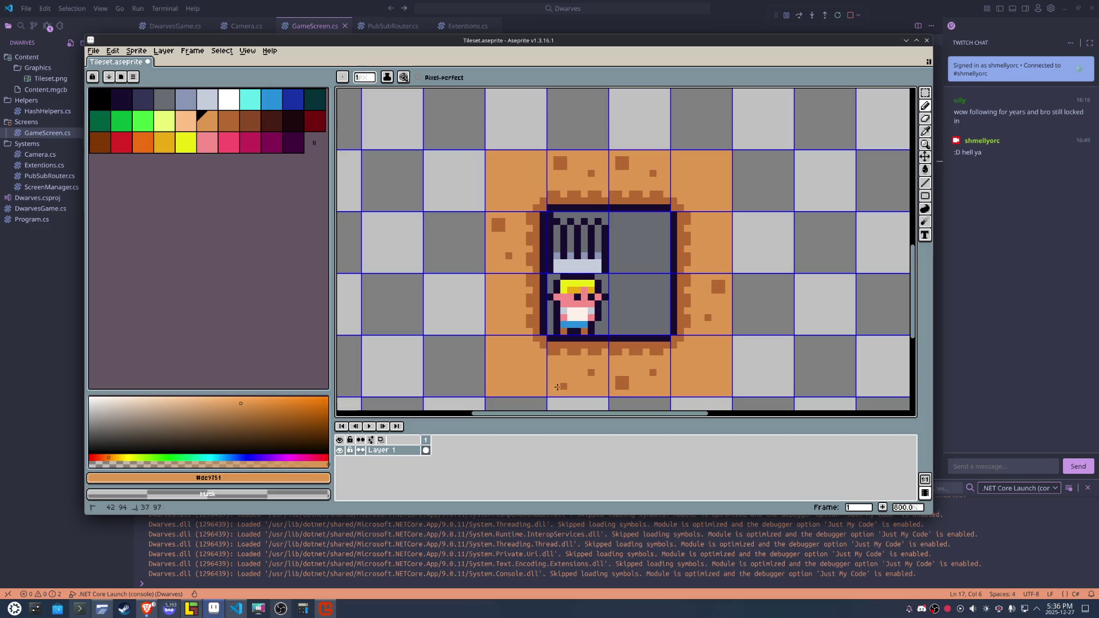
{"action": "left_click", "coordinate": [591, 373]}
Cover the dark speck in the upper dirt tile with orange and re-centre the pit.
{"action": "left_click_drag", "start_coordinate": [617, 159], "coordinate": [629, 168]}
{"action": "scroll", "coordinate": [660, 177], "scroll_direction": "up", "scroll_amount": 3}
{"action": "scroll", "coordinate": [659, 178], "scroll_direction": "down", "scroll_amount": 3}
{"action": "scroll", "coordinate": [658, 179], "scroll_direction": "down", "scroll_amount": 1}
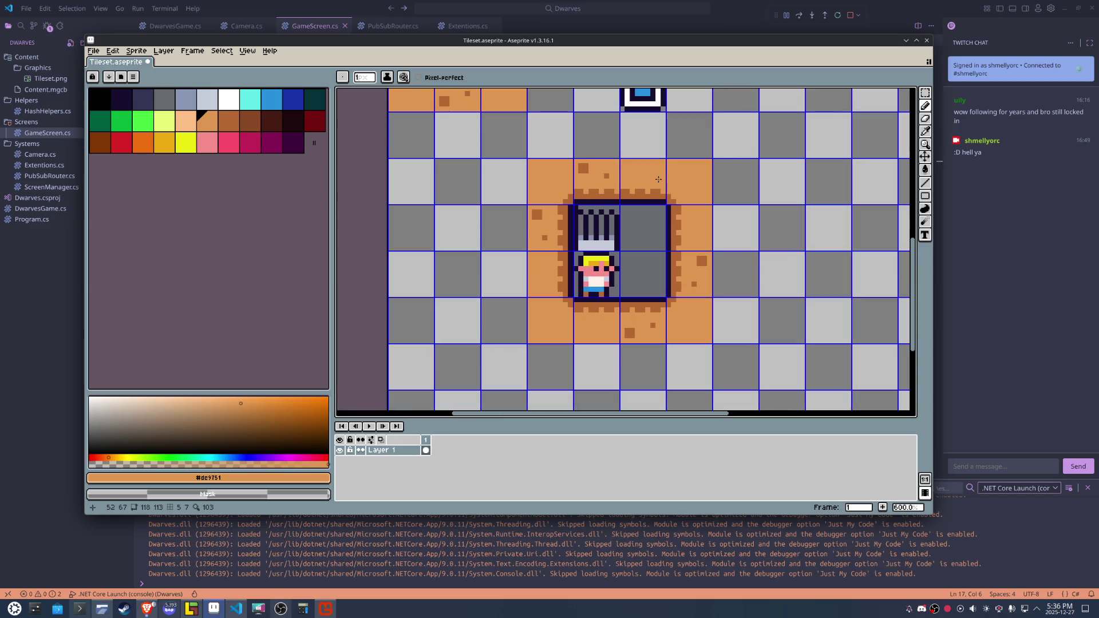
{"action": "left_click_drag", "start_coordinate": [658, 179], "coordinate": [582, 202]}
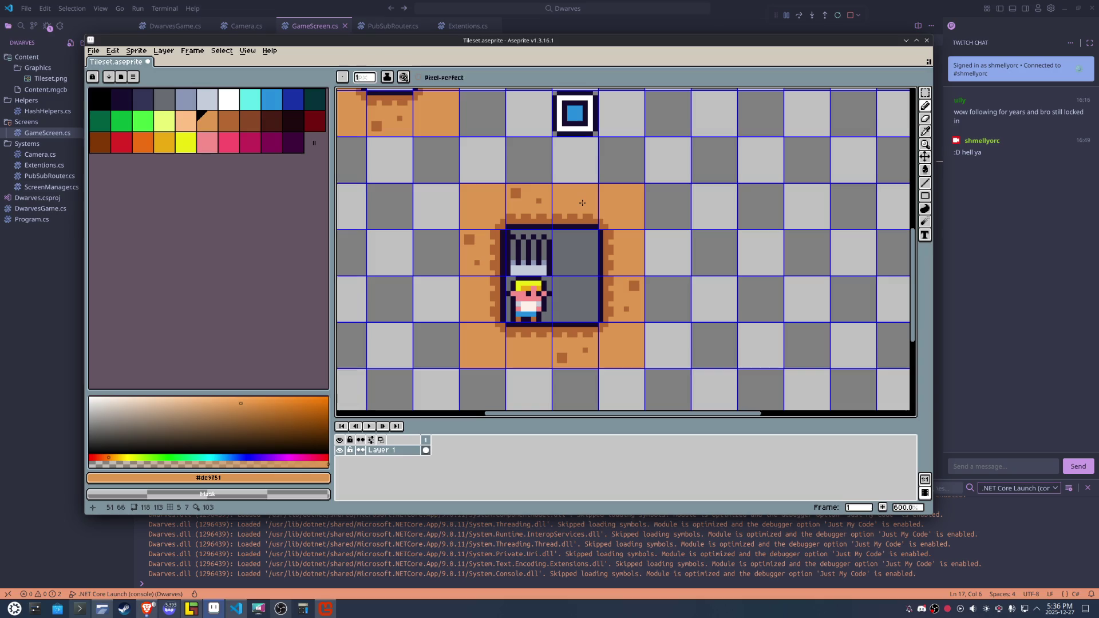